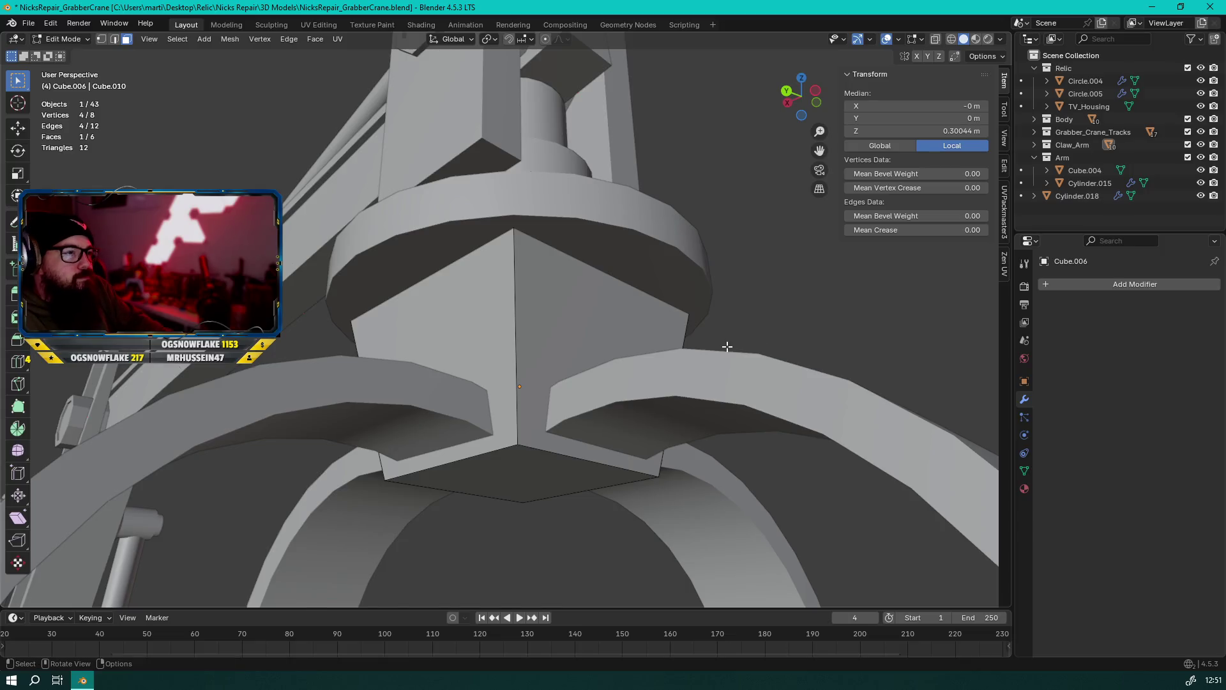
Leave Edit Mode on the claw part and orbit out to see the whole crane
{"action": "key", "text": "Tab"}
{"action": "mouse_move", "coordinate": [572, 295]}
{"action": "middle_mouse_down"}
{"action": "mouse_move", "coordinate": [637, 312]}
{"action": "mouse_move", "coordinate": [637, 347]}
{"action": "mouse_move", "coordinate": [592, 362]}
{"action": "mouse_move", "coordinate": [457, 335]}
{"action": "mouse_move", "coordinate": [580, 308]}
{"action": "mouse_move", "coordinate": [438, 340]}
{"action": "mouse_move", "coordinate": [558, 201]}
{"action": "middle_mouse_up"}
{"action": "scroll", "coordinate": [502, 350], "scroll_direction": "down", "scroll_amount": 3}
{"action": "scroll", "coordinate": [457, 335], "scroll_direction": "up", "scroll_amount": 3}
{"action": "scroll", "coordinate": [558, 201], "scroll_direction": "down", "scroll_amount": 3}
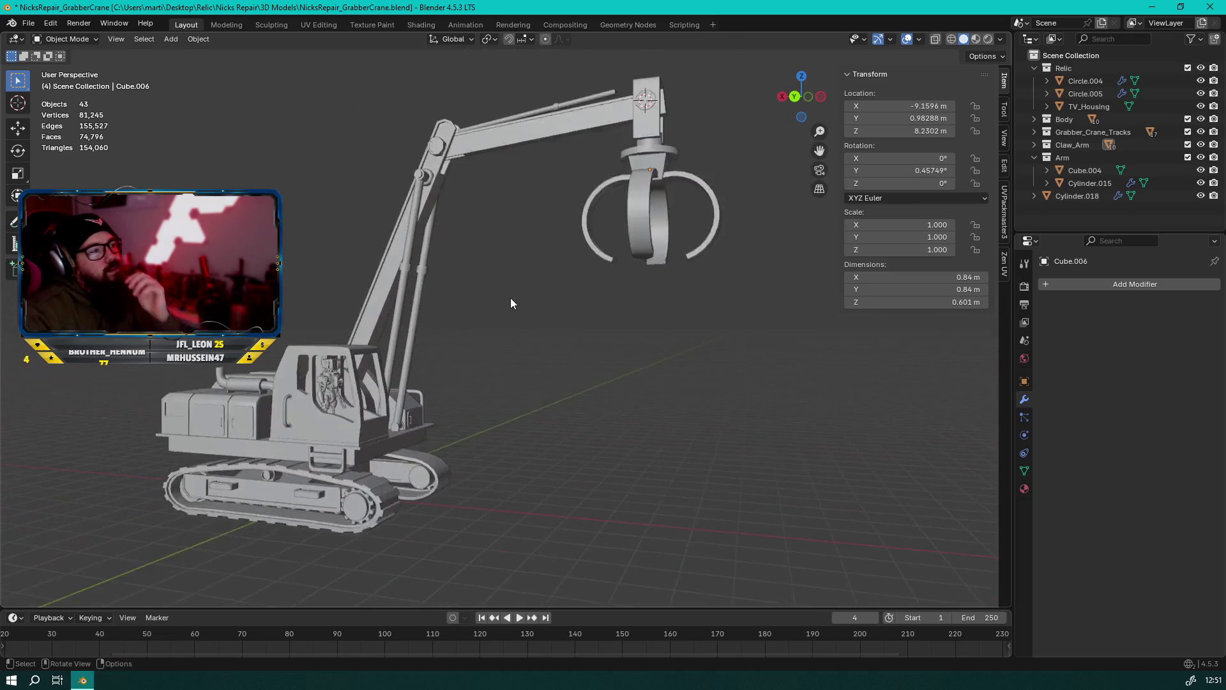
{"action": "scroll", "coordinate": [510, 297], "scroll_direction": "up", "scroll_amount": 4}
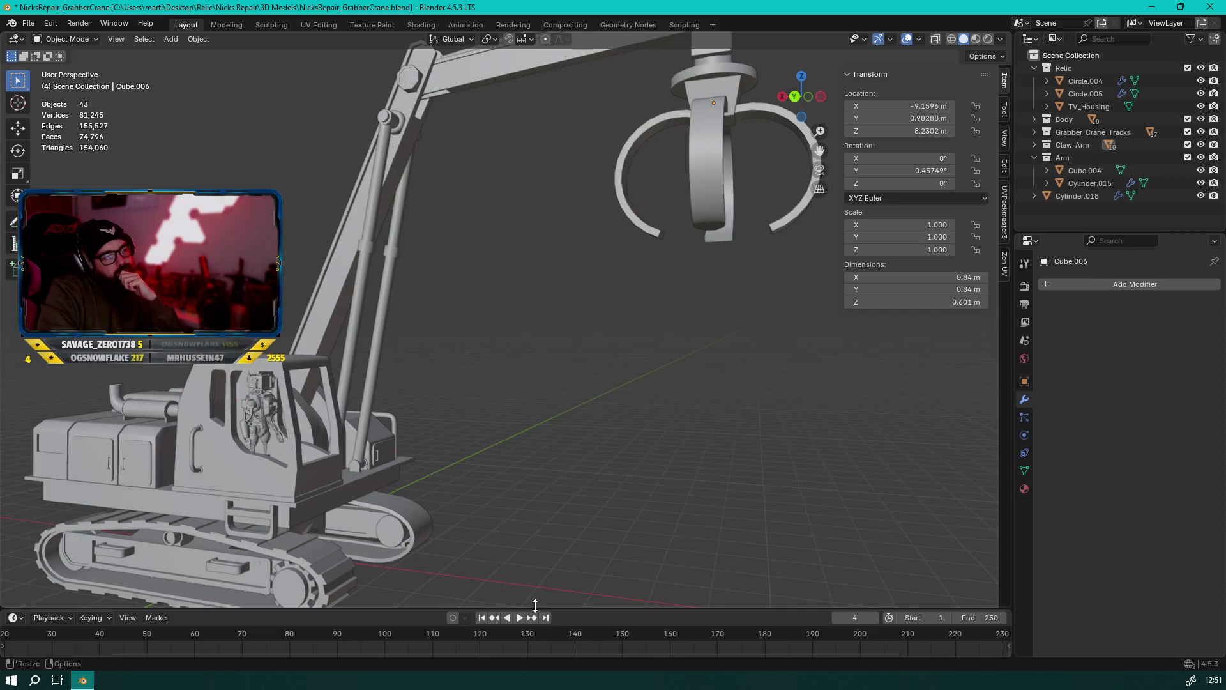
{"action": "scroll", "coordinate": [521, 484], "scroll_direction": "down", "scroll_amount": 4}
{"action": "mouse_move", "coordinate": [462, 447]}
{"action": "middle_mouse_down"}
{"action": "mouse_move", "coordinate": [824, 427]}
{"action": "mouse_move", "coordinate": [701, 441]}
{"action": "mouse_move", "coordinate": [637, 430]}
{"action": "mouse_move", "coordinate": [523, 437]}
{"action": "middle_mouse_up"}
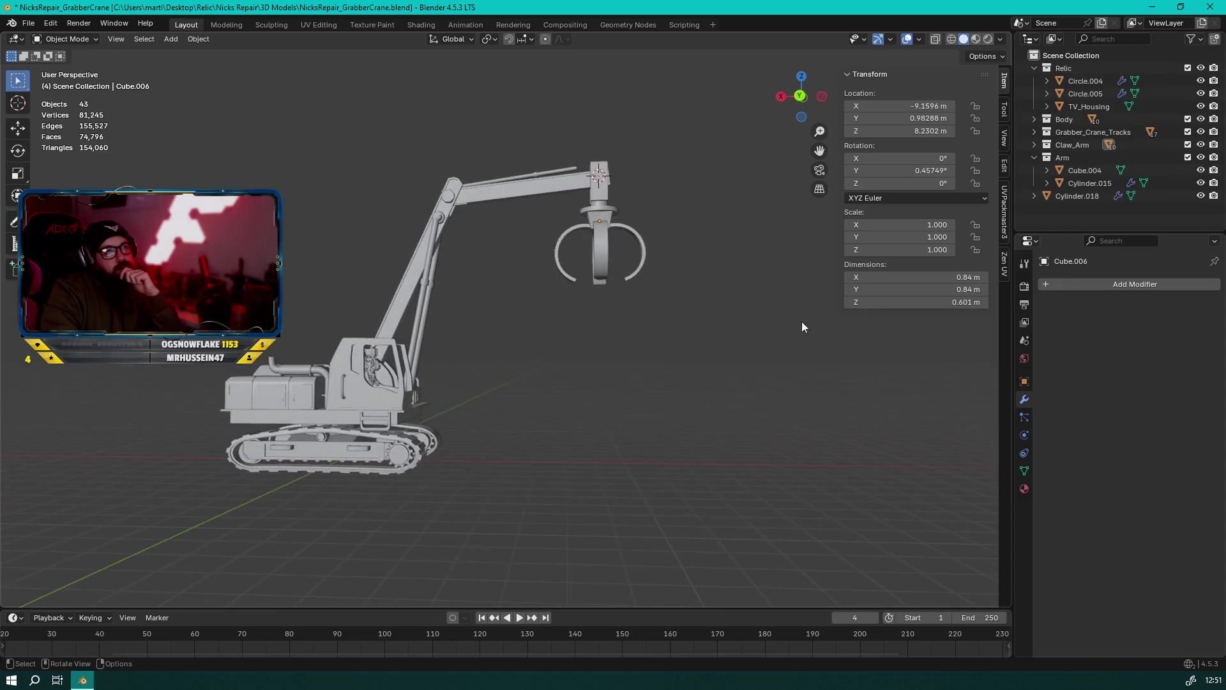
Enable Shadow in viewport shading, then detach the Shutterstock search into its own window
{"action": "left_click", "coordinate": [1000, 38]}
{"action": "left_click", "coordinate": [929, 375]}
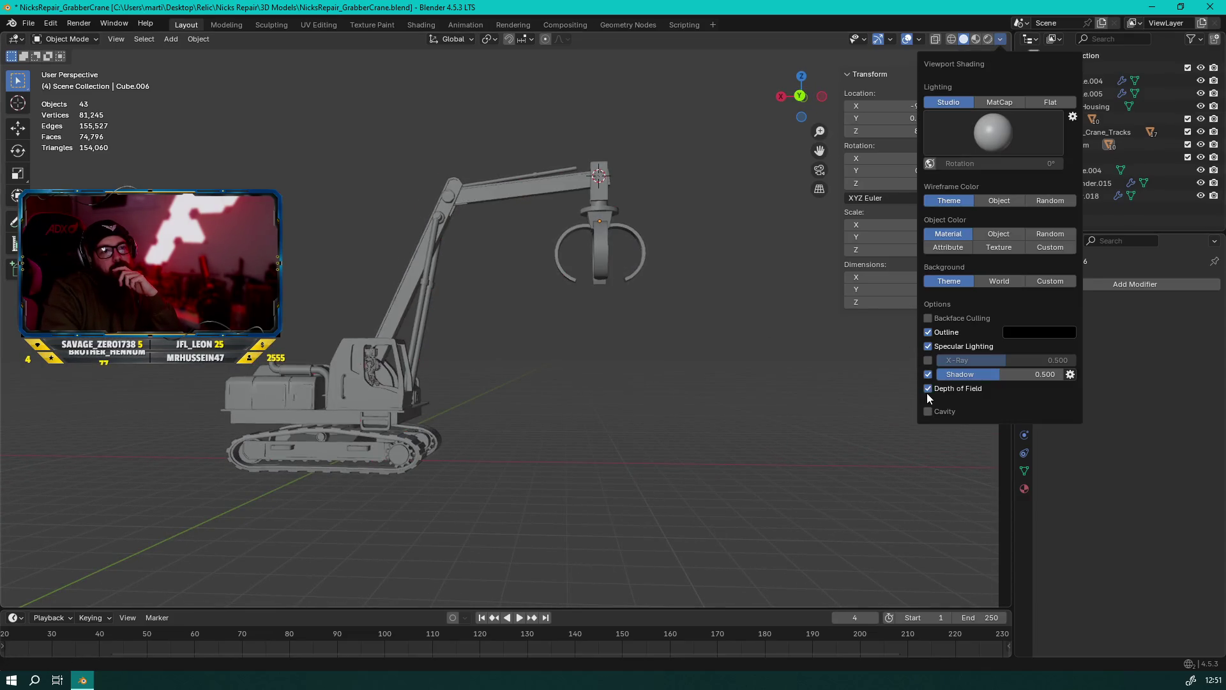
{"action": "mouse_move", "coordinate": [679, 430]}
{"action": "middle_mouse_down"}
{"action": "mouse_move", "coordinate": [753, 424]}
{"action": "mouse_move", "coordinate": [673, 482]}
{"action": "mouse_move", "coordinate": [586, 490]}
{"action": "mouse_move", "coordinate": [690, 457]}
{"action": "mouse_move", "coordinate": [810, 476]}
{"action": "mouse_move", "coordinate": [614, 472]}
{"action": "mouse_move", "coordinate": [582, 484]}
{"action": "mouse_move", "coordinate": [784, 491]}
{"action": "mouse_move", "coordinate": [600, 482]}
{"action": "mouse_move", "coordinate": [513, 496]}
{"action": "mouse_move", "coordinate": [629, 472]}
{"action": "mouse_move", "coordinate": [508, 465]}
{"action": "middle_mouse_up"}
{"action": "scroll", "coordinate": [501, 493], "scroll_direction": "up", "scroll_amount": 6}
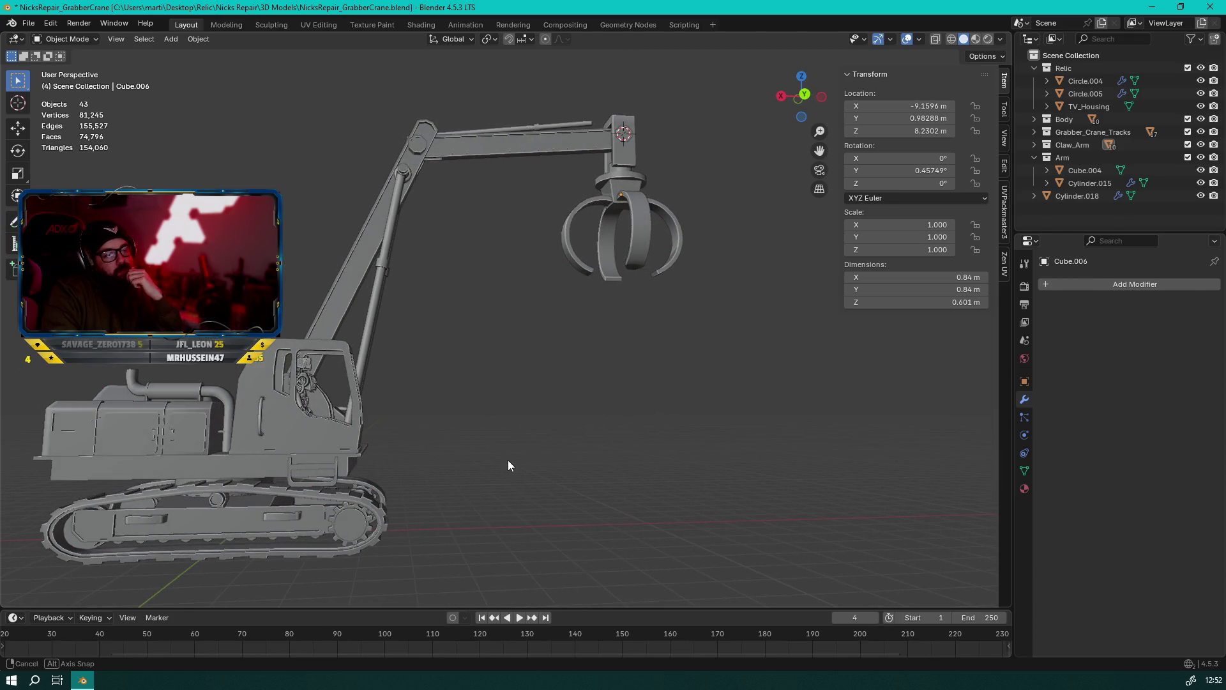
{"action": "middle_click_drag", "start_coordinate": [508, 464], "coordinate": [508, 465]}
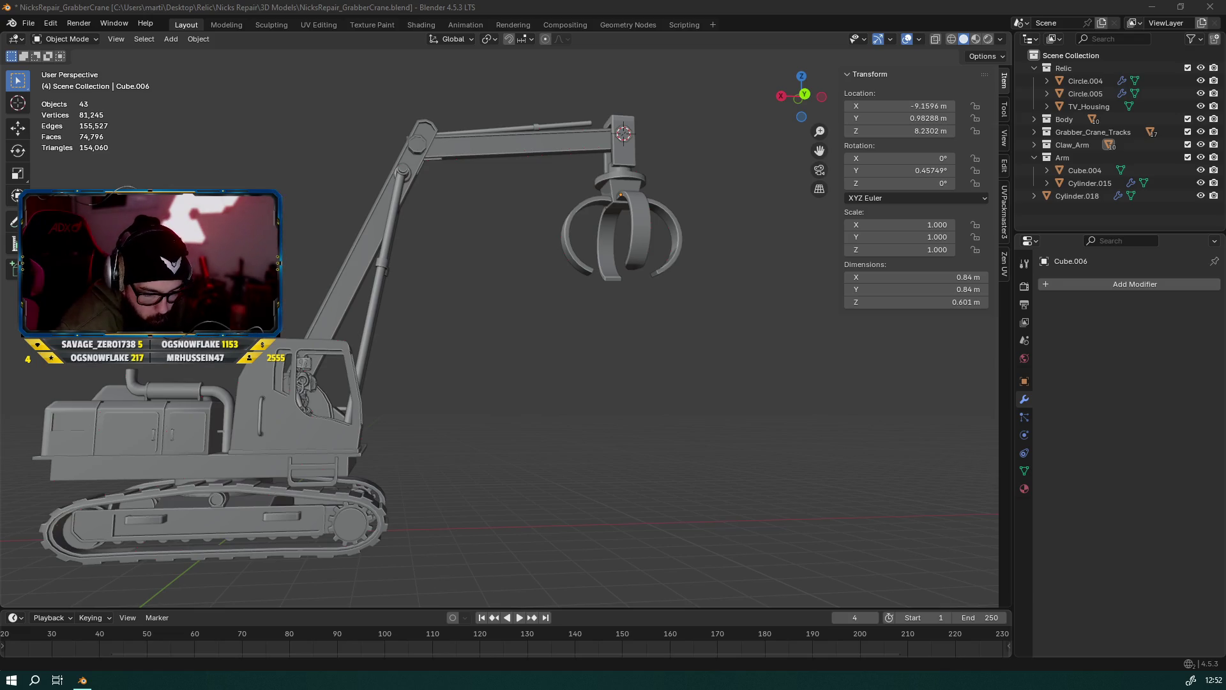
{"action": "mouse_move", "coordinate": [689, 248]}
{"action": "left_mouse_down"}
{"action": "mouse_move", "coordinate": [939, 244]}
{"action": "mouse_move", "coordinate": [247, 157]}
{"action": "left_mouse_up"}
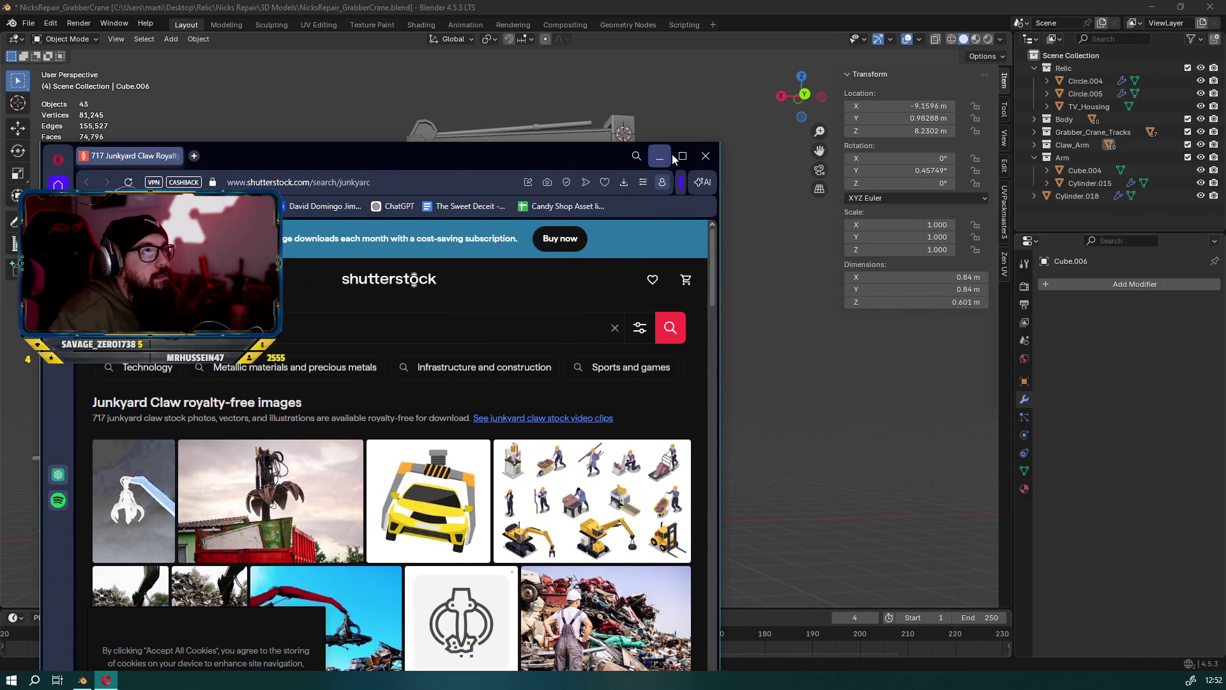
Maximize the browser, dismiss the cookie notice and enlarge the industrial scrap-metal claw photo
{"action": "left_click", "coordinate": [676, 156]}
{"action": "left_click", "coordinate": [246, 597]}
{"action": "scroll", "coordinate": [307, 564], "scroll_direction": "down", "scroll_amount": 1}
{"action": "scroll", "coordinate": [307, 565], "scroll_direction": "down", "scroll_amount": 3}
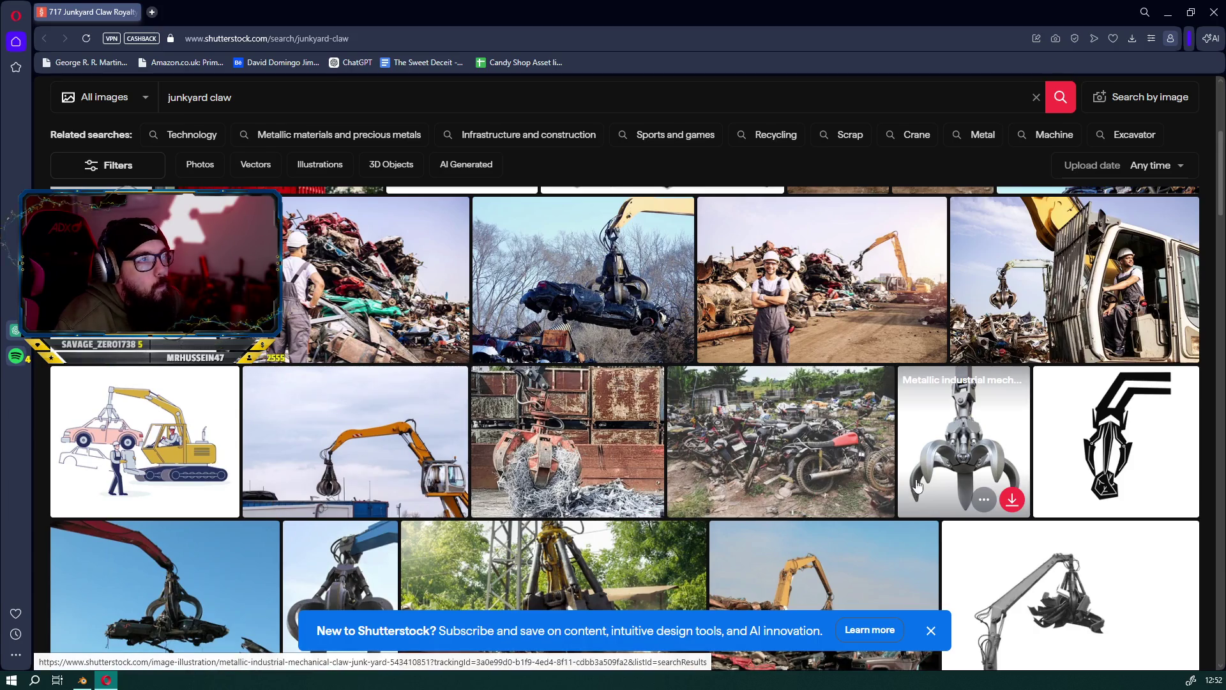
{"action": "scroll", "coordinate": [934, 482], "scroll_direction": "up", "scroll_amount": 4}
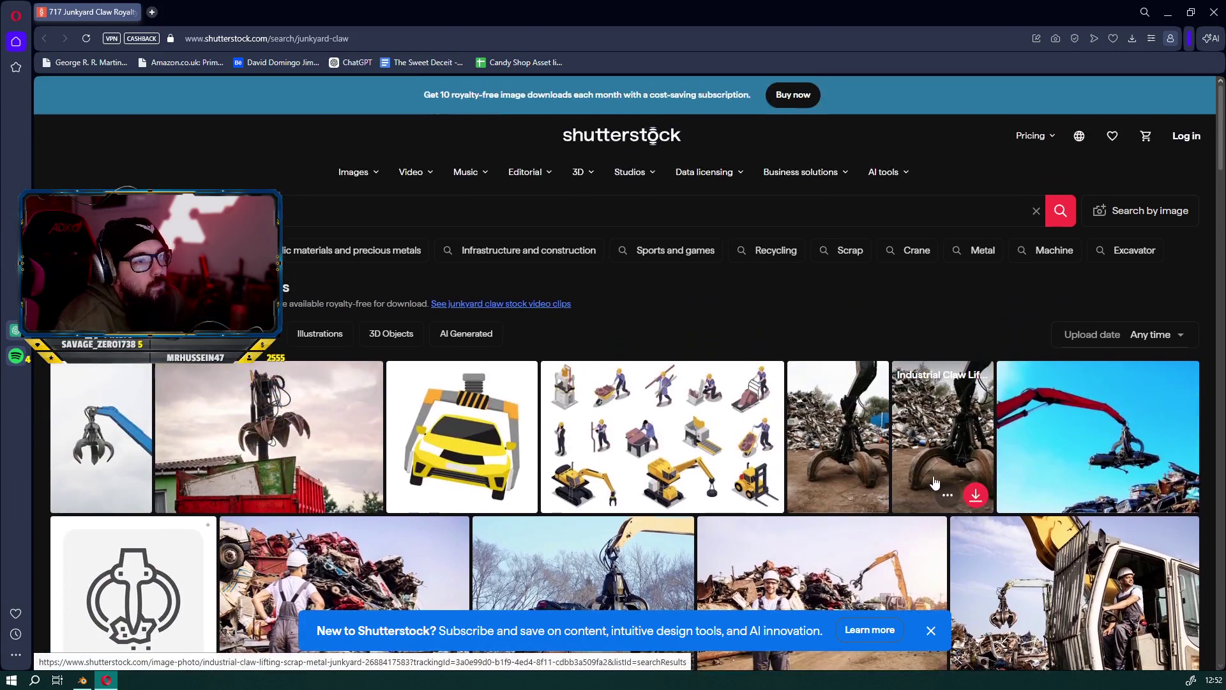
{"action": "left_click", "coordinate": [873, 426]}
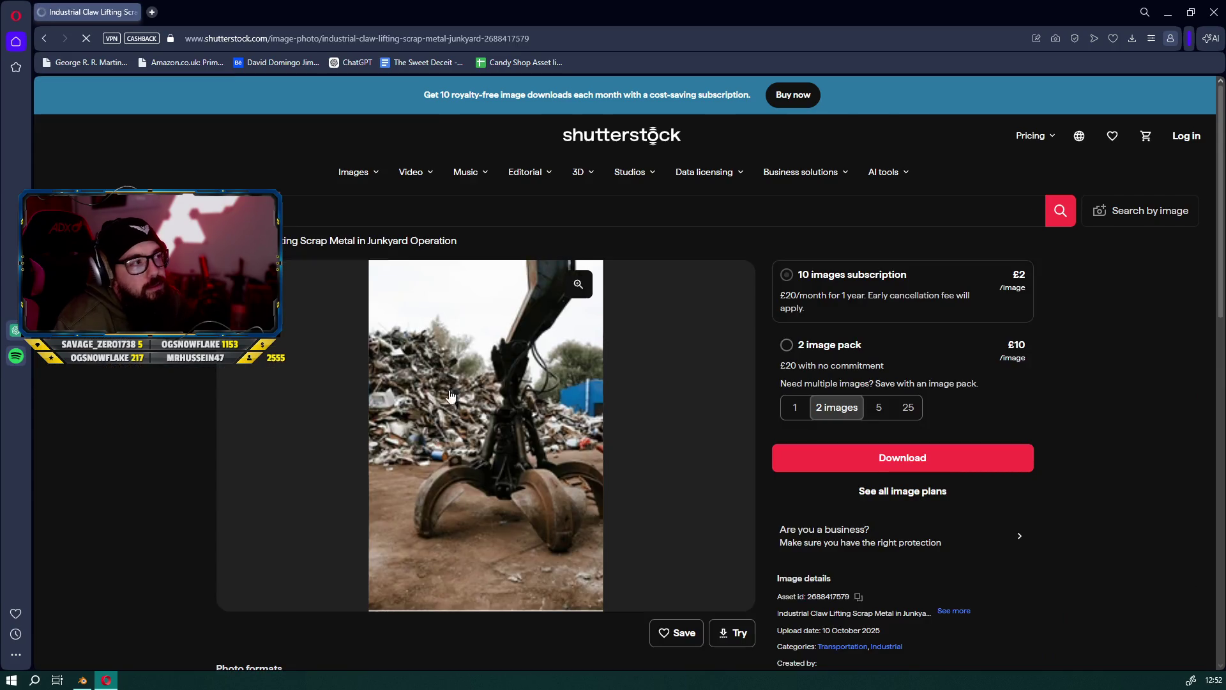
{"action": "left_click", "coordinate": [578, 287]}
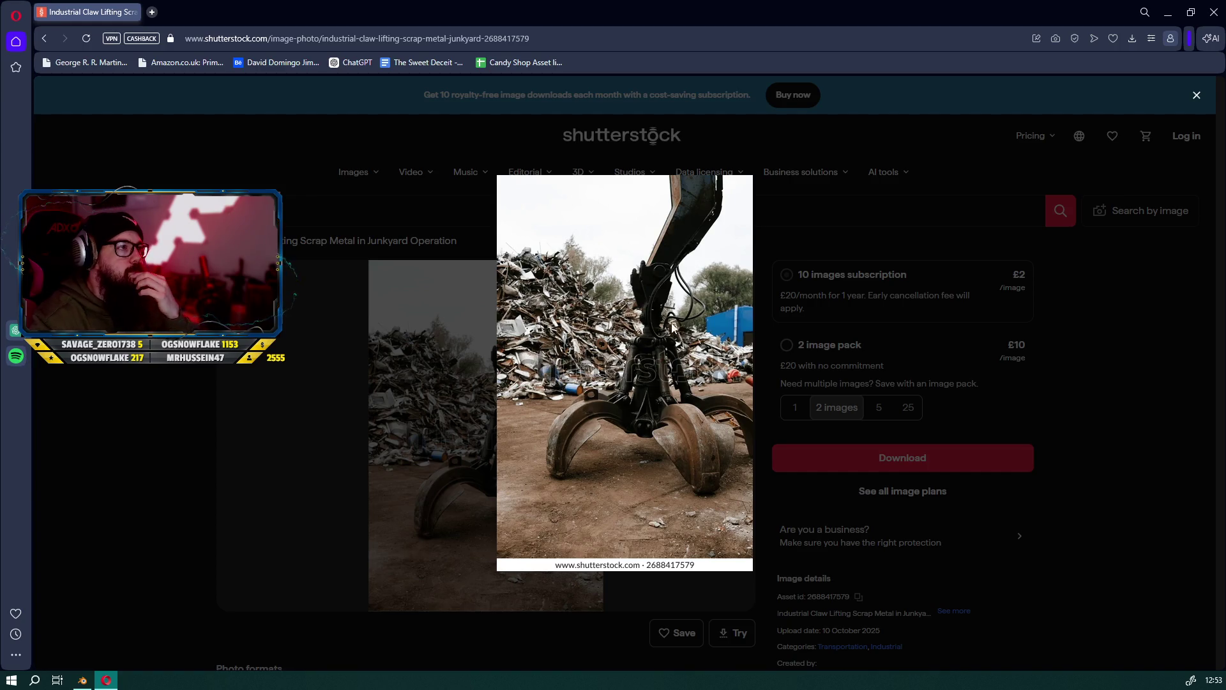
From the junkyard claw results, enlarge the metallic mechanical claw illustration, then return to Blender
{"action": "left_click", "coordinate": [45, 39]}
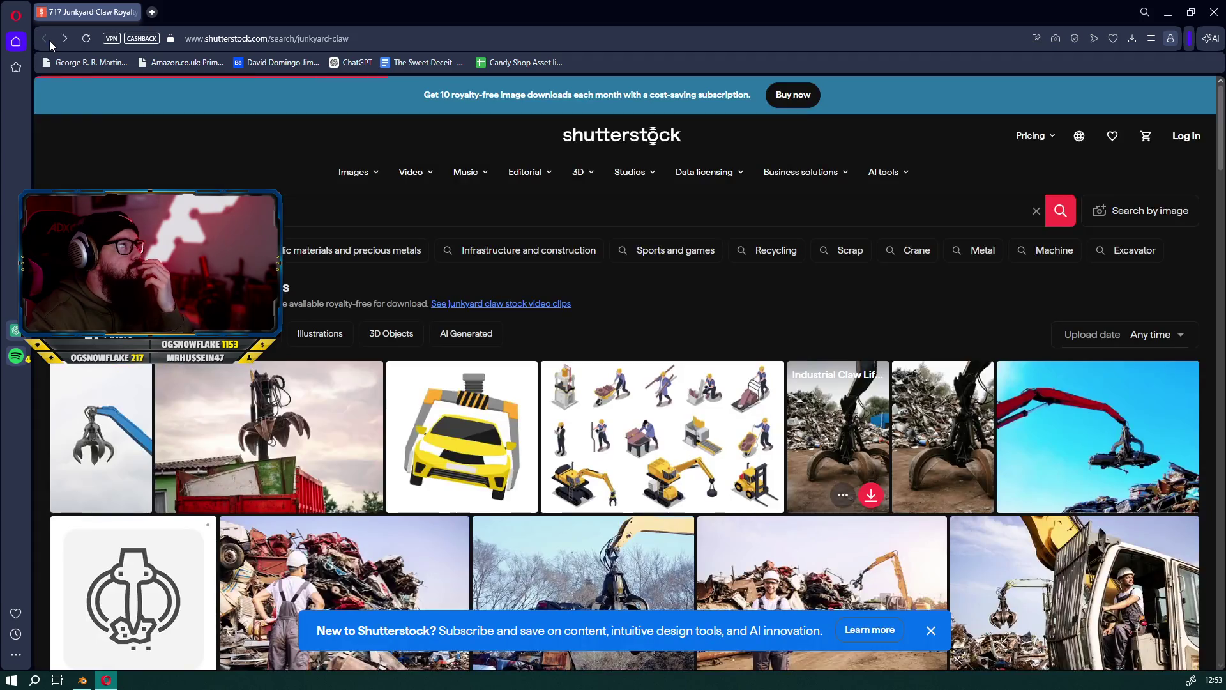
{"action": "scroll", "coordinate": [1083, 423], "scroll_direction": "down", "scroll_amount": 4}
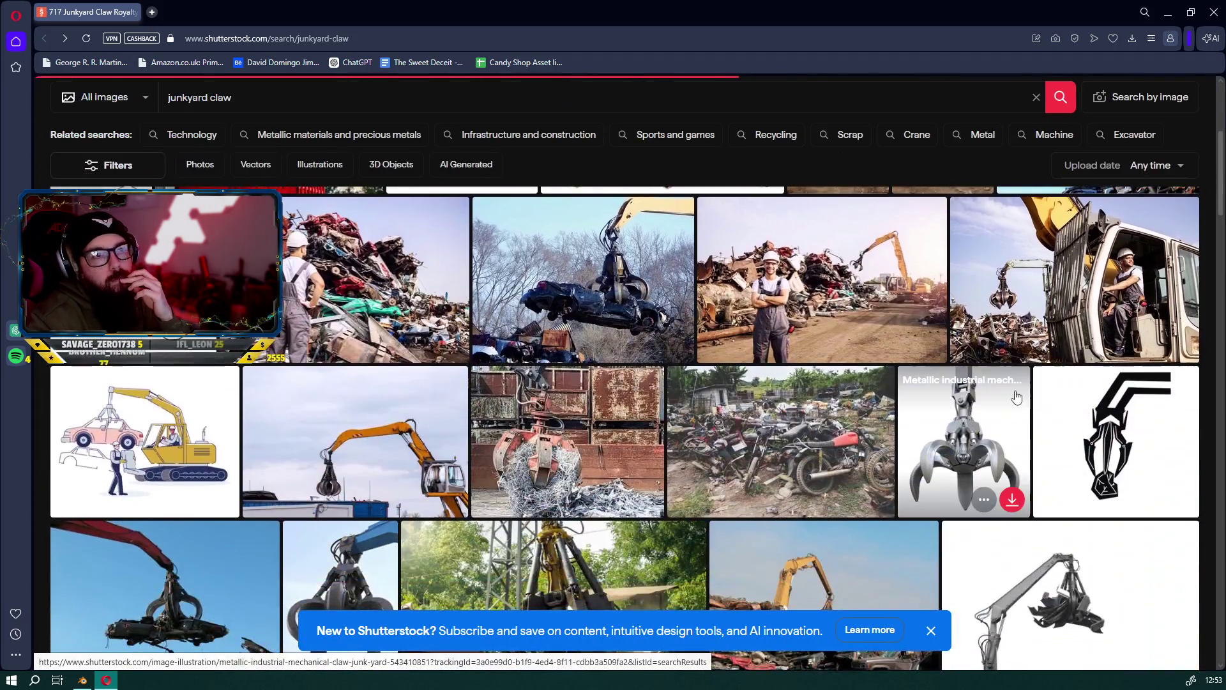
{"action": "left_click", "coordinate": [982, 426]}
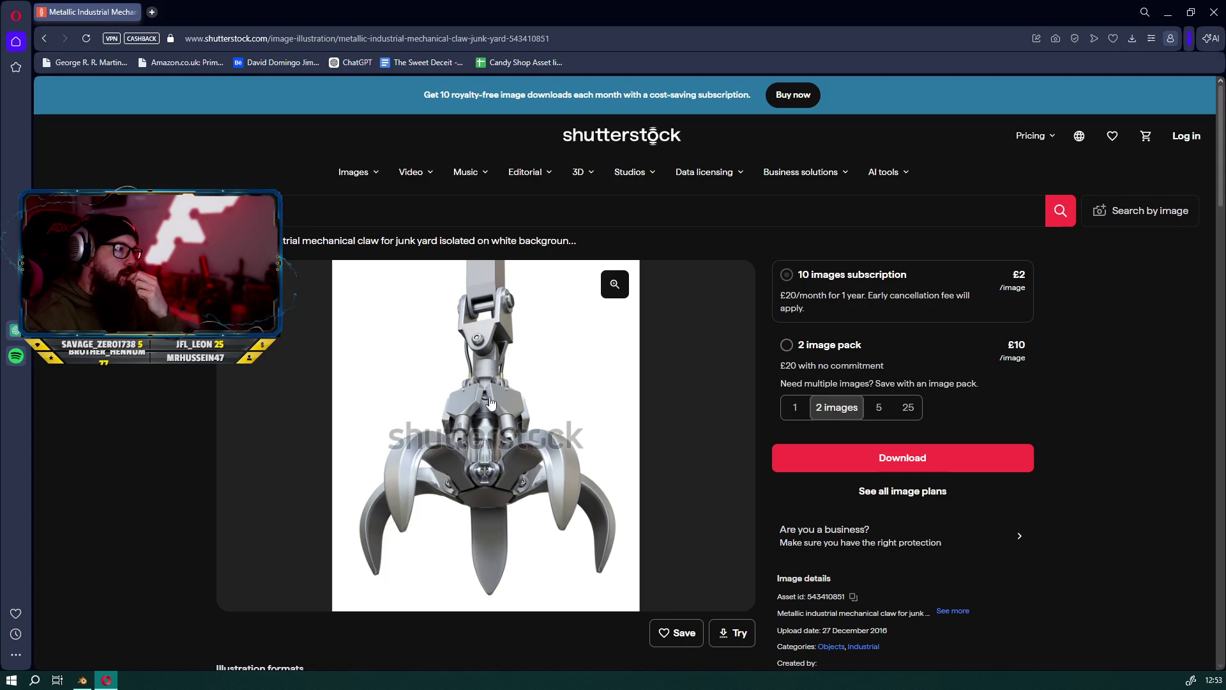
{"action": "left_click", "coordinate": [614, 283]}
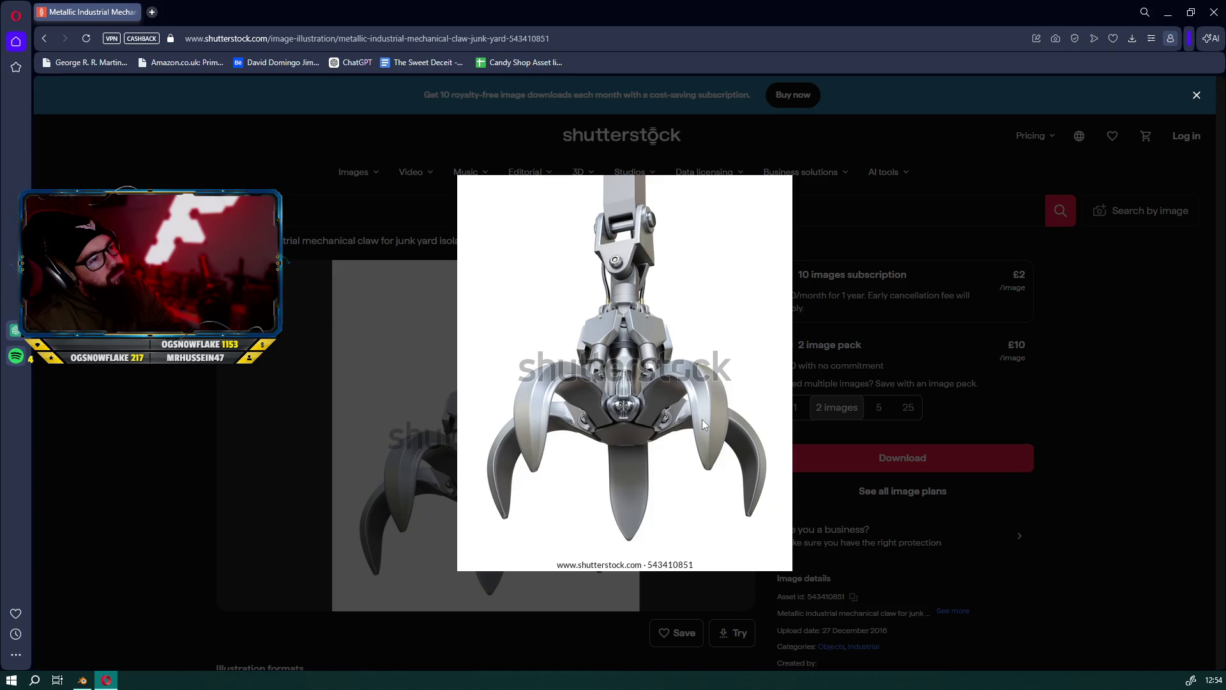
{"action": "mouse_move", "coordinate": [518, 6]}
{"action": "left_mouse_down"}
{"action": "mouse_move", "coordinate": [519, 125]}
{"action": "mouse_move", "coordinate": [0, 128]}
{"action": "left_mouse_up"}
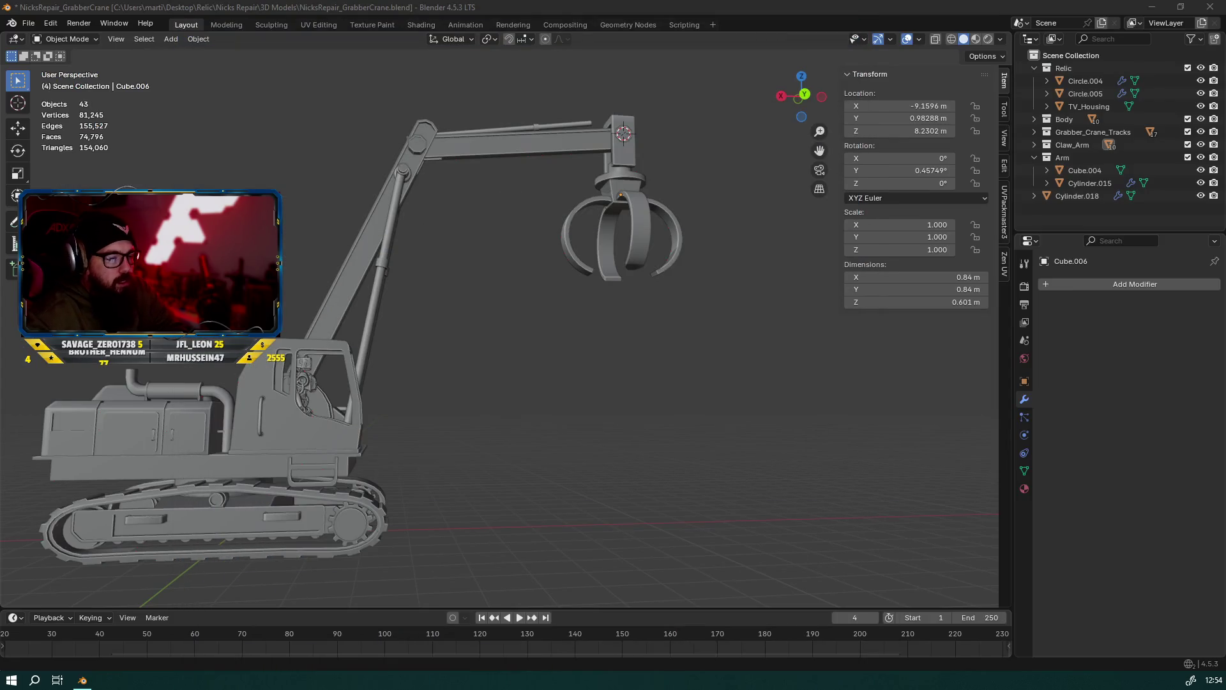
Orbit to a side view, select the claw mount block Cube.006 and enter Edit Mode
{"action": "mouse_move", "coordinate": [684, 362]}
{"action": "middle_mouse_down"}
{"action": "mouse_move", "coordinate": [638, 396]}
{"action": "mouse_move", "coordinate": [602, 355]}
{"action": "mouse_move", "coordinate": [392, 248]}
{"action": "mouse_move", "coordinate": [470, 278]}
{"action": "mouse_move", "coordinate": [482, 301]}
{"action": "middle_mouse_up"}
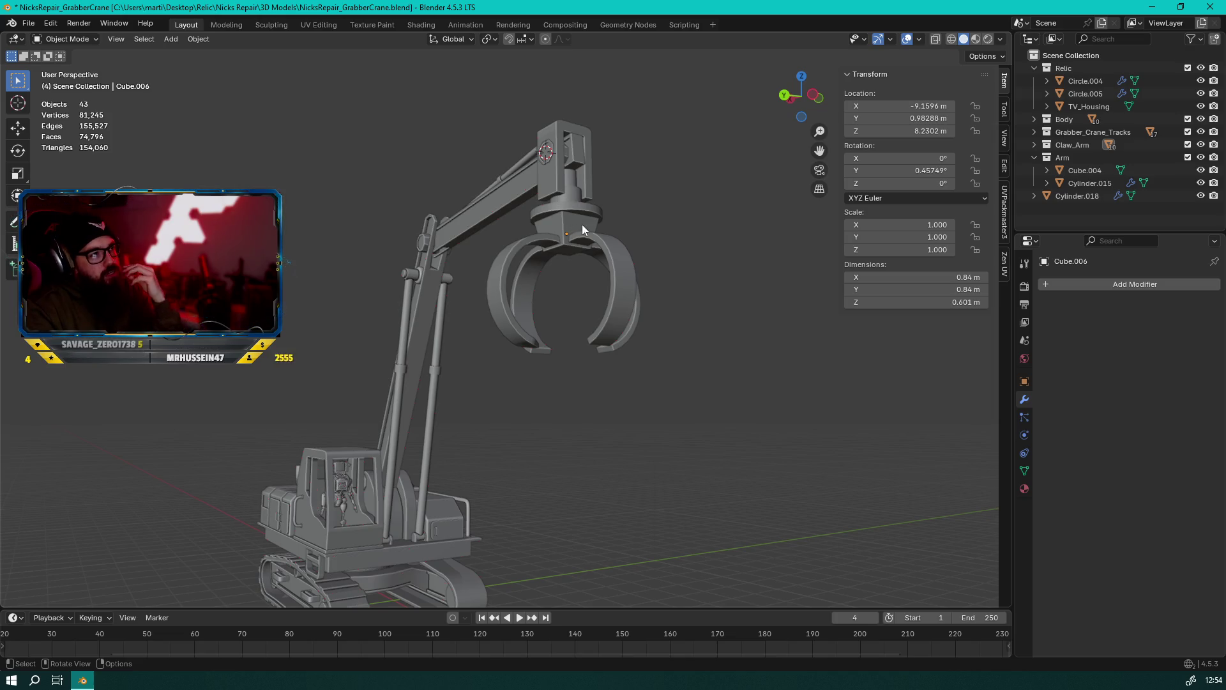
{"action": "mouse_move", "coordinate": [574, 244]}
{"action": "middle_mouse_down"}
{"action": "mouse_move", "coordinate": [576, 306]}
{"action": "mouse_move", "coordinate": [542, 336]}
{"action": "mouse_move", "coordinate": [442, 320]}
{"action": "mouse_move", "coordinate": [688, 374]}
{"action": "mouse_move", "coordinate": [570, 324]}
{"action": "mouse_move", "coordinate": [528, 331]}
{"action": "mouse_move", "coordinate": [622, 349]}
{"action": "mouse_move", "coordinate": [583, 319]}
{"action": "mouse_move", "coordinate": [466, 298]}
{"action": "mouse_move", "coordinate": [473, 286]}
{"action": "mouse_move", "coordinate": [725, 332]}
{"action": "mouse_move", "coordinate": [510, 304]}
{"action": "mouse_move", "coordinate": [703, 271]}
{"action": "mouse_move", "coordinate": [638, 300]}
{"action": "middle_mouse_up"}
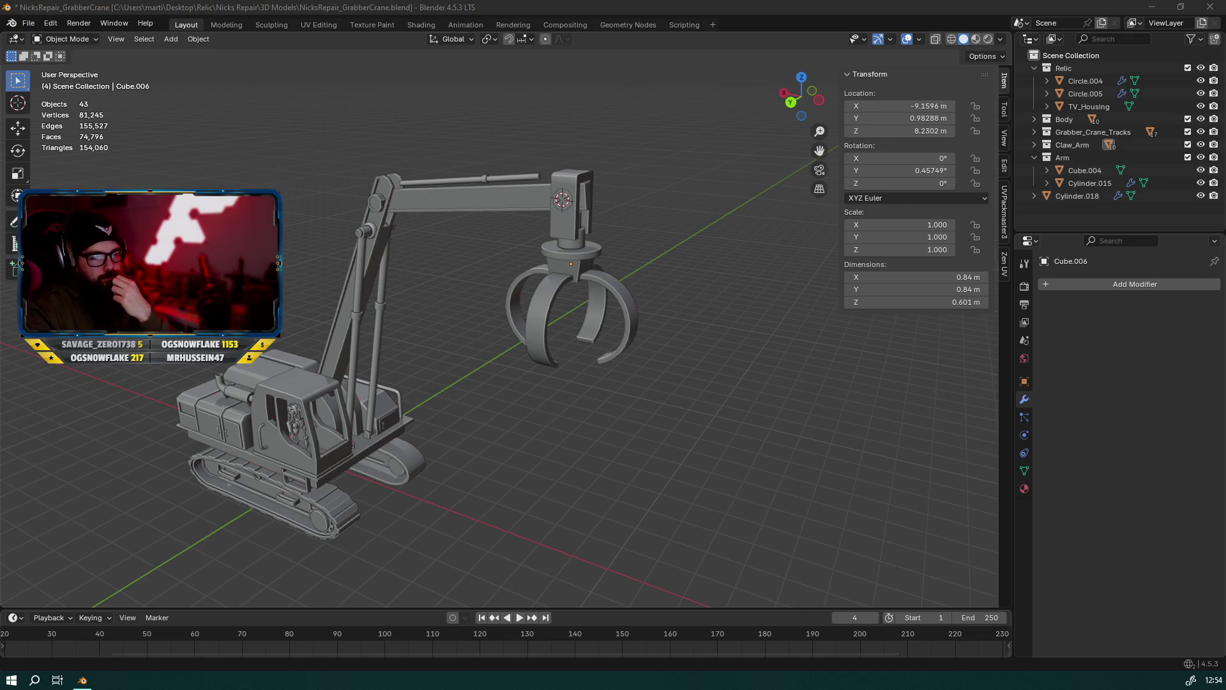
{"action": "mouse_move", "coordinate": [615, 323]}
{"action": "middle_mouse_down"}
{"action": "mouse_move", "coordinate": [462, 231]}
{"action": "mouse_move", "coordinate": [481, 179]}
{"action": "mouse_move", "coordinate": [519, 239]}
{"action": "middle_mouse_up"}
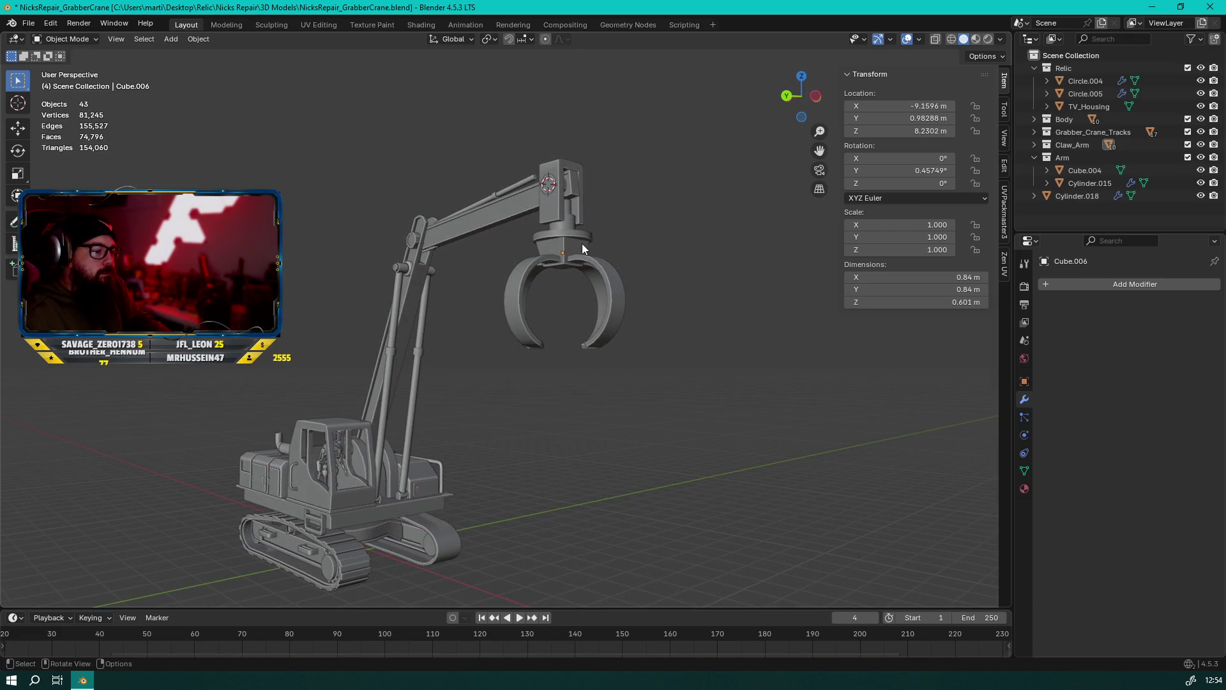
{"action": "scroll", "coordinate": [562, 294], "scroll_direction": "up", "scroll_amount": 3}
{"action": "mouse_move", "coordinate": [562, 293]}
{"action": "middle_mouse_down"}
{"action": "mouse_move", "coordinate": [545, 300]}
{"action": "mouse_move", "coordinate": [558, 309]}
{"action": "middle_mouse_up"}
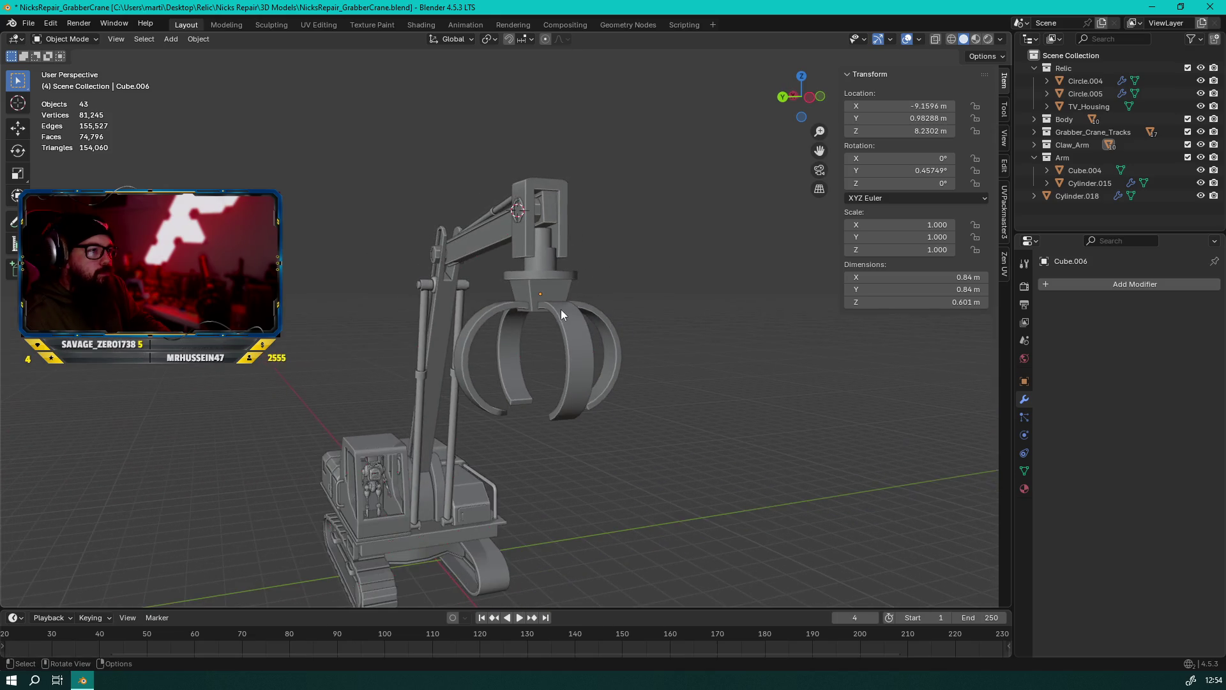
{"action": "left_click", "coordinate": [555, 304]}
{"action": "scroll", "coordinate": [554, 301], "scroll_direction": "up", "scroll_amount": 2}
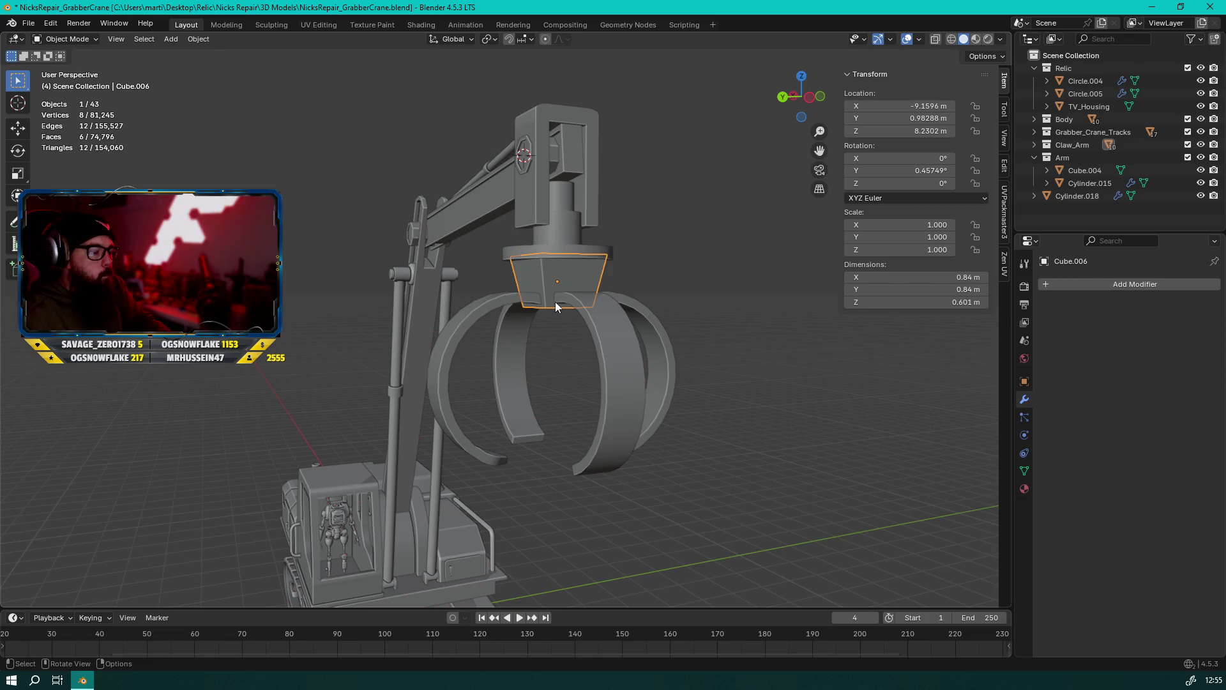
{"action": "mouse_move", "coordinate": [578, 315]}
{"action": "middle_mouse_down"}
{"action": "mouse_move", "coordinate": [499, 339]}
{"action": "mouse_move", "coordinate": [582, 335]}
{"action": "mouse_move", "coordinate": [664, 350]}
{"action": "mouse_move", "coordinate": [649, 362]}
{"action": "middle_mouse_up"}
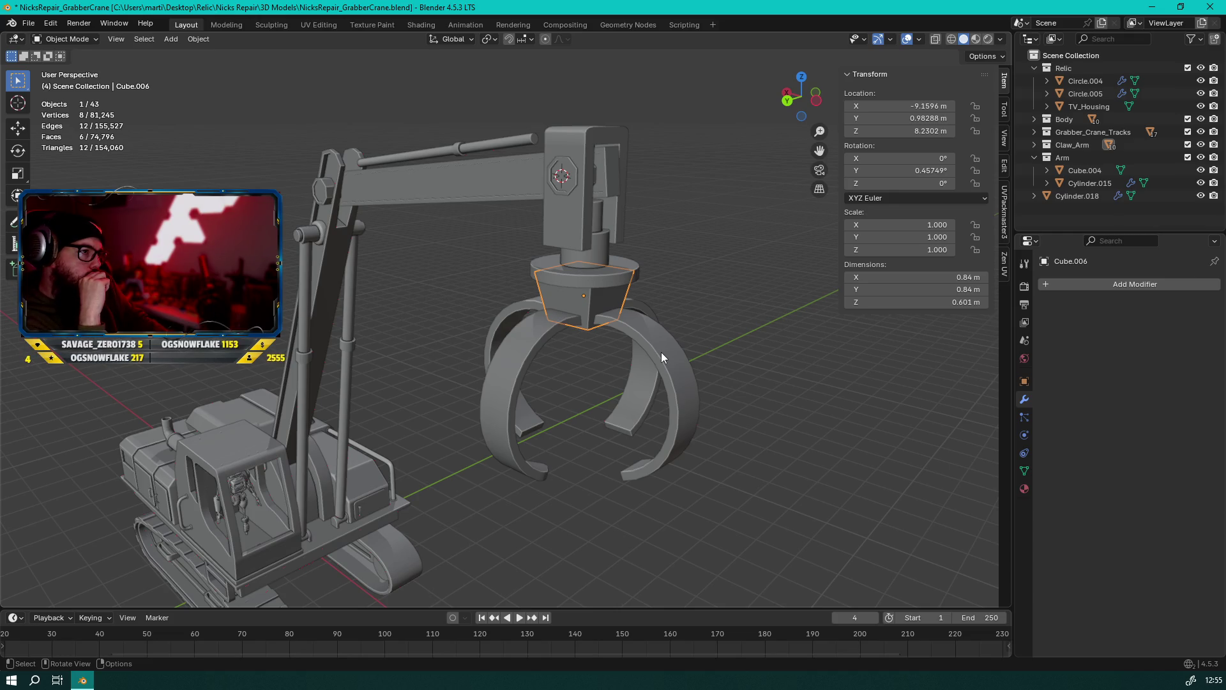
{"action": "key", "text": "Tab"}
Turn on X-ray and scale down the mount block's top face
{"action": "scroll", "coordinate": [565, 351], "scroll_direction": "up", "scroll_amount": 5}
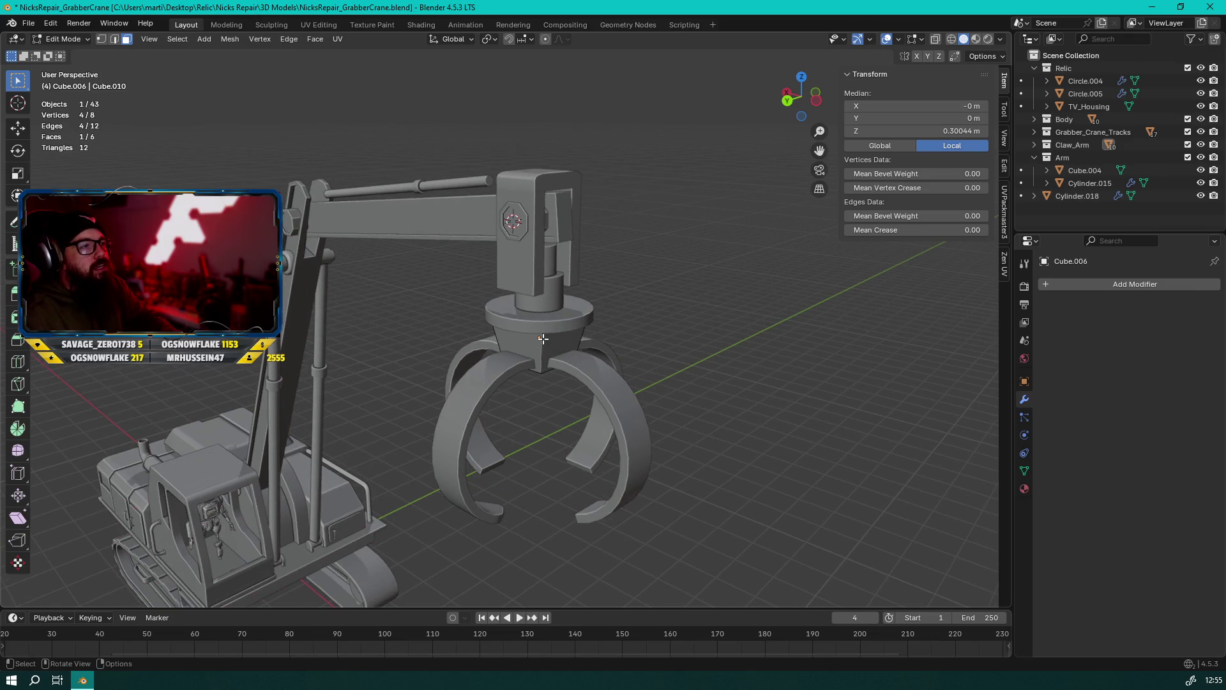
{"action": "key", "text": "alt+z"}
{"action": "key", "text": "alt+z"}
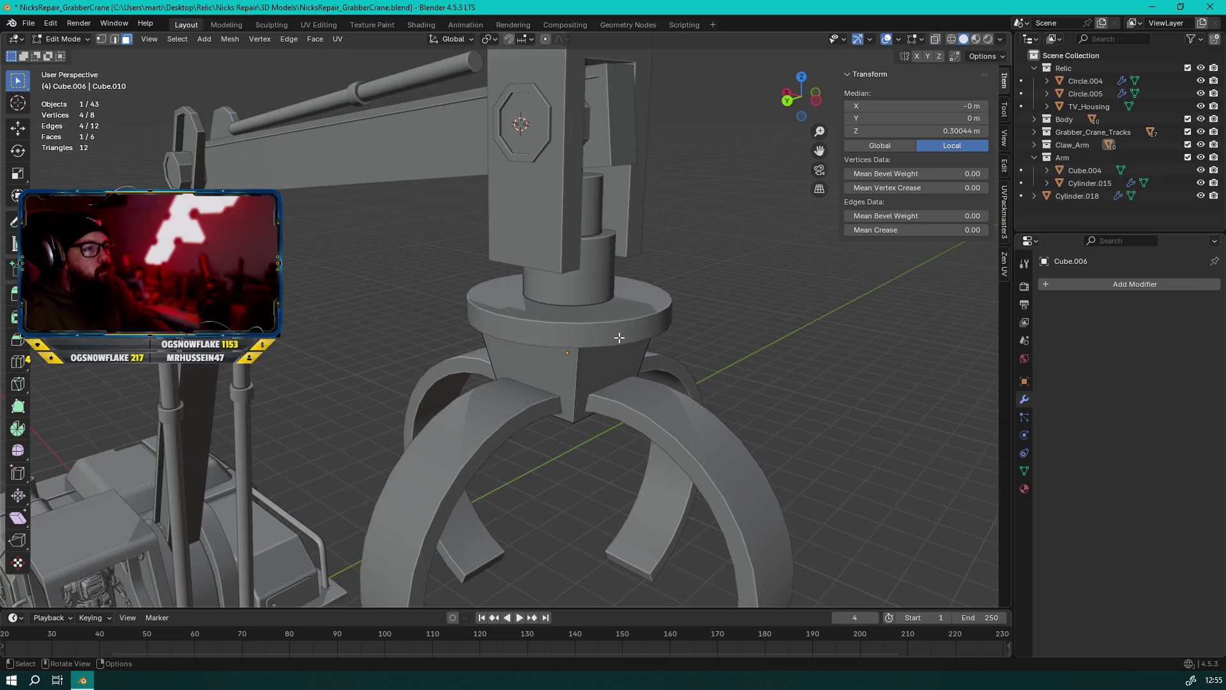
{"action": "key", "text": "s"}
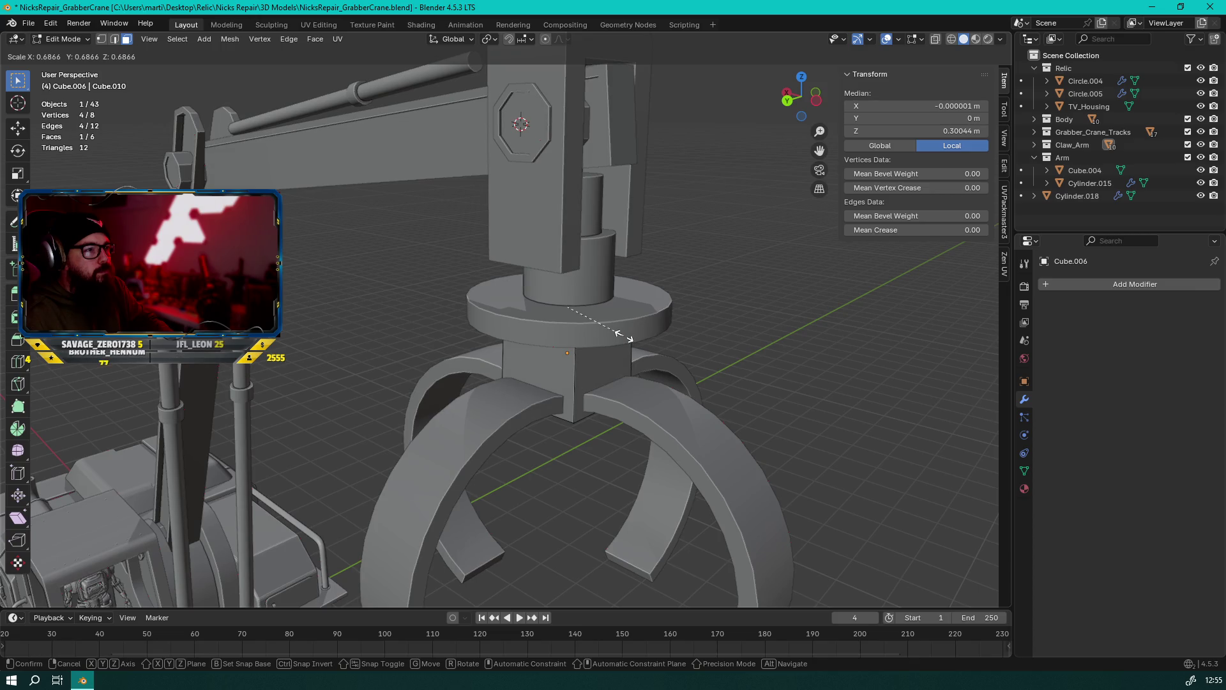
{"action": "left_click", "coordinate": [622, 335]}
{"action": "middle_click_drag", "start_coordinate": [622, 335], "coordinate": [619, 251]}
Select the round disc Cylinder.009 in Edit Mode and inset its flat face
{"action": "key", "text": "Tab"}
{"action": "left_click", "coordinate": [618, 243]}
{"action": "key", "text": "Tab"}
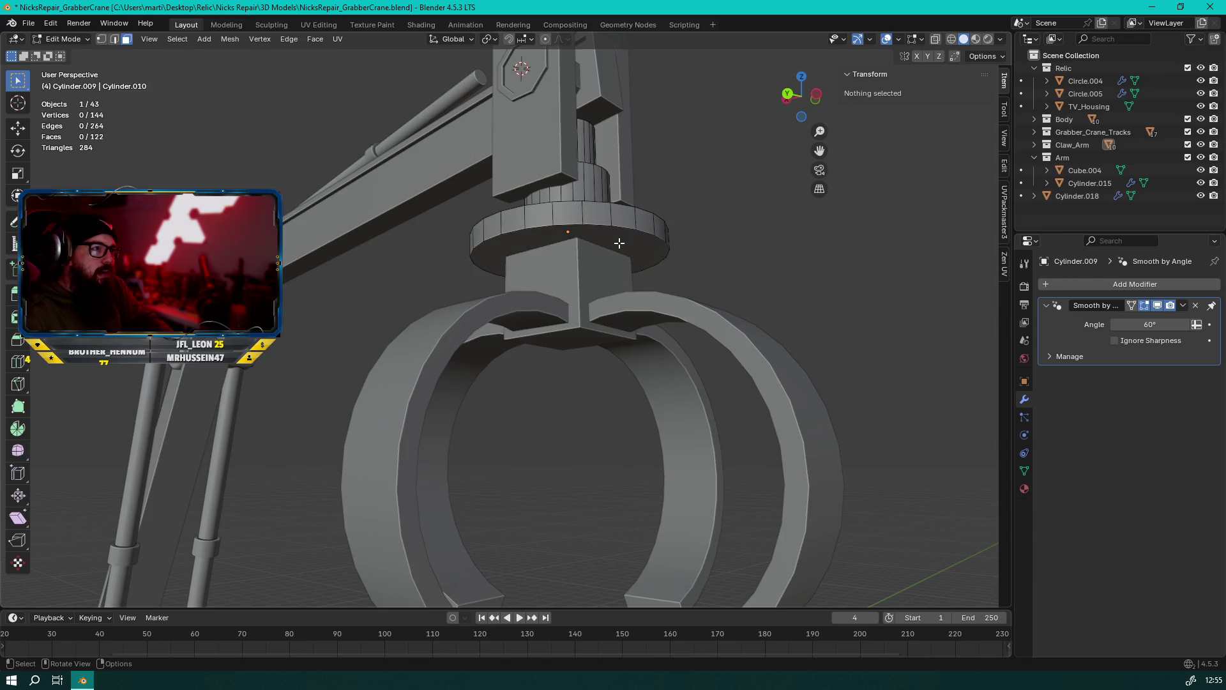
{"action": "left_click", "coordinate": [614, 242]}
{"action": "key", "text": "i"}
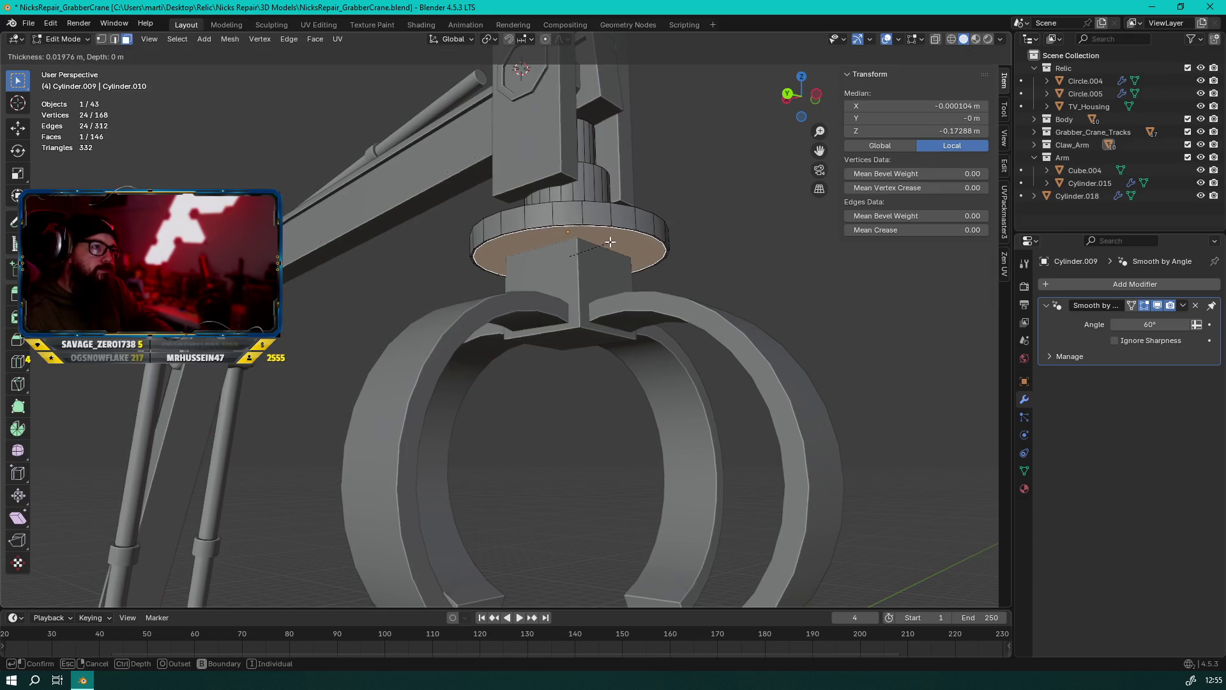
{"action": "left_click", "coordinate": [601, 241]}
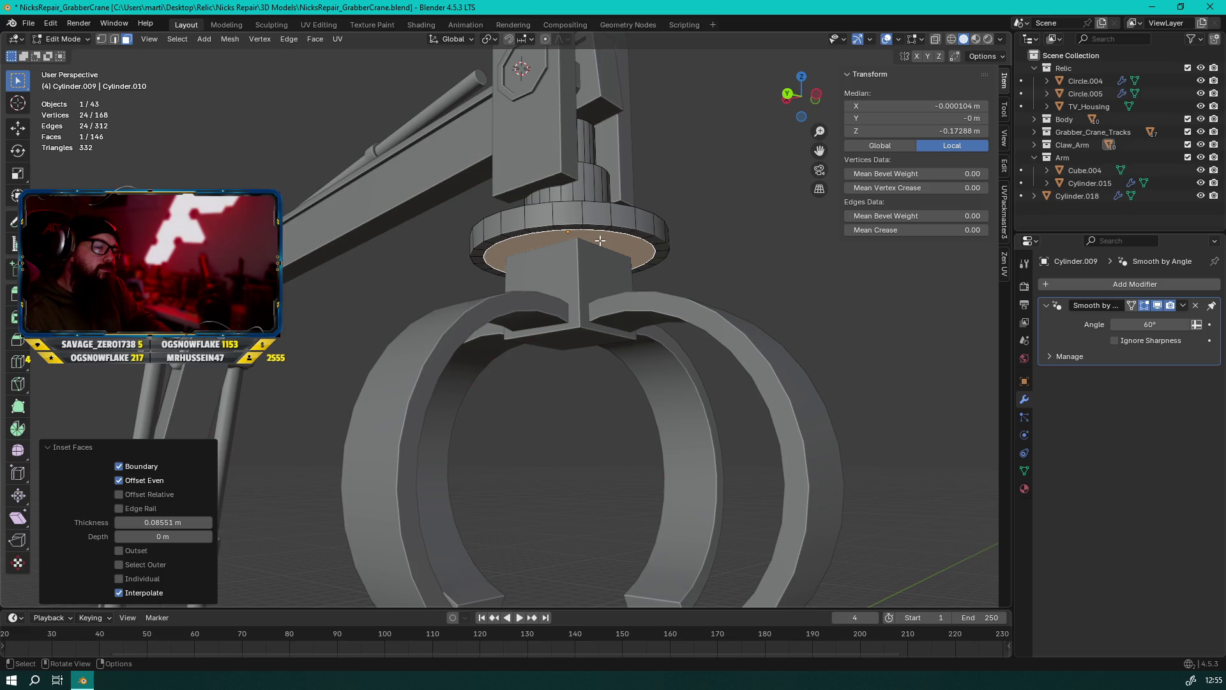
Extrude the ring of faces around the inset downward and dissolve the leftover edges
{"action": "key", "text": "2"}
{"action": "left_click", "coordinate": [490, 243]}
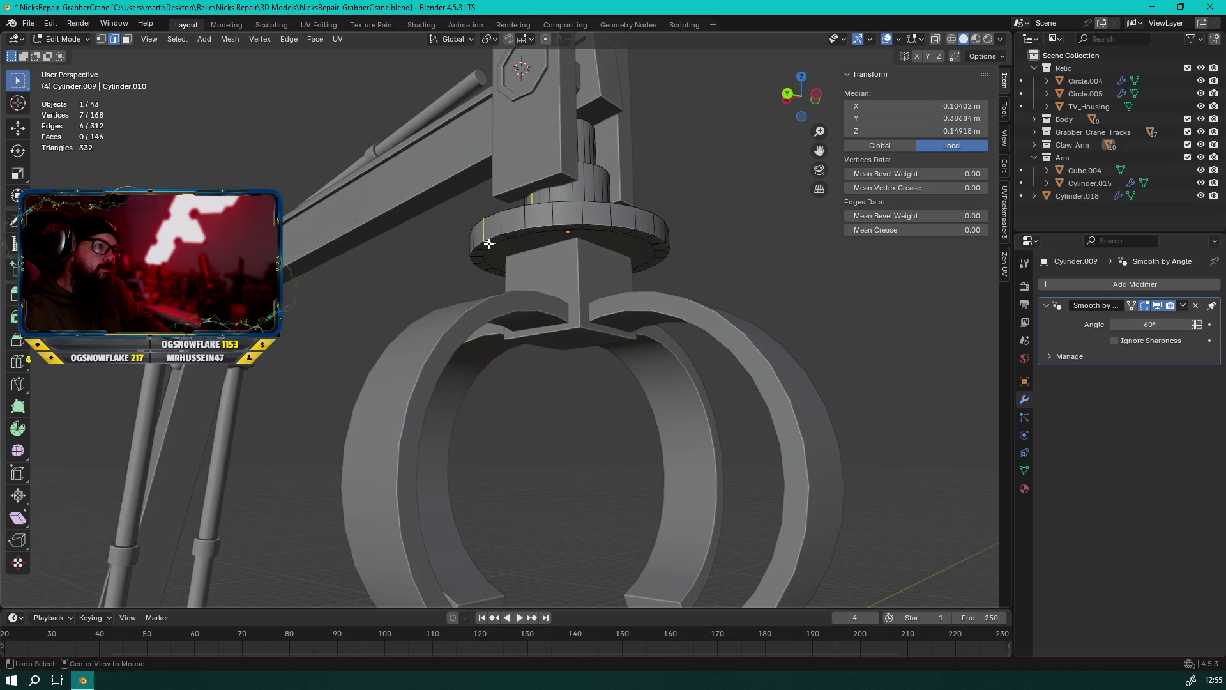
{"action": "key", "text": "3"}
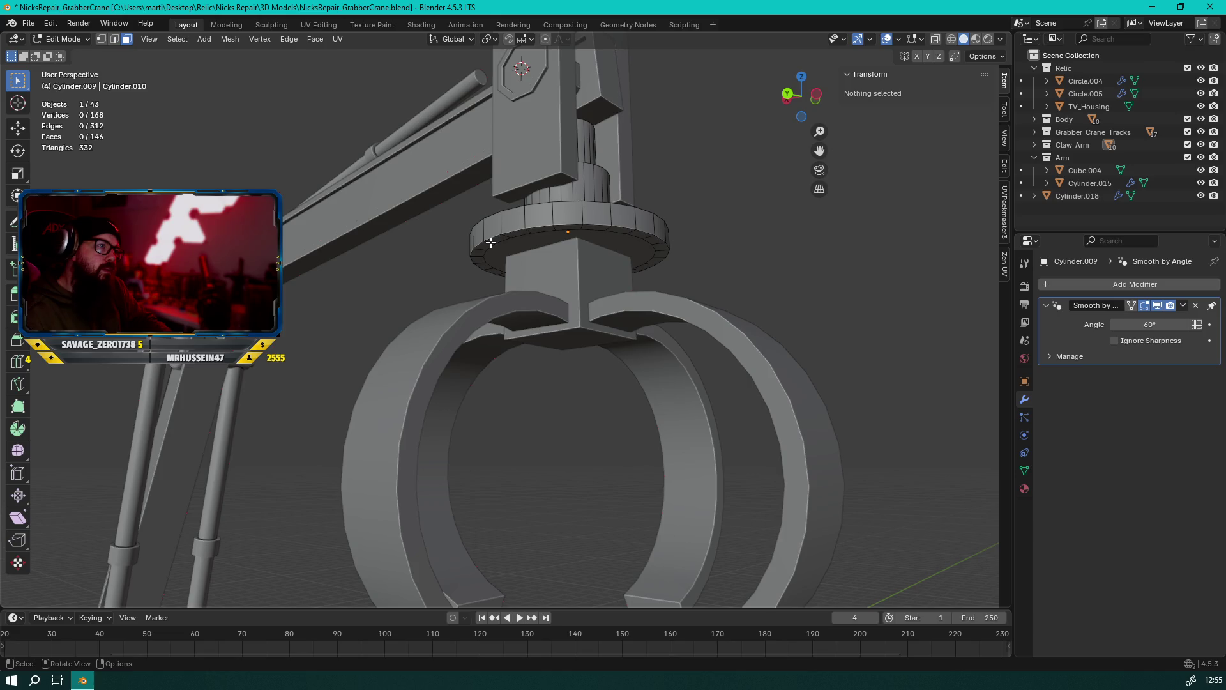
{"action": "left_click", "coordinate": [490, 242], "text": "alt"}
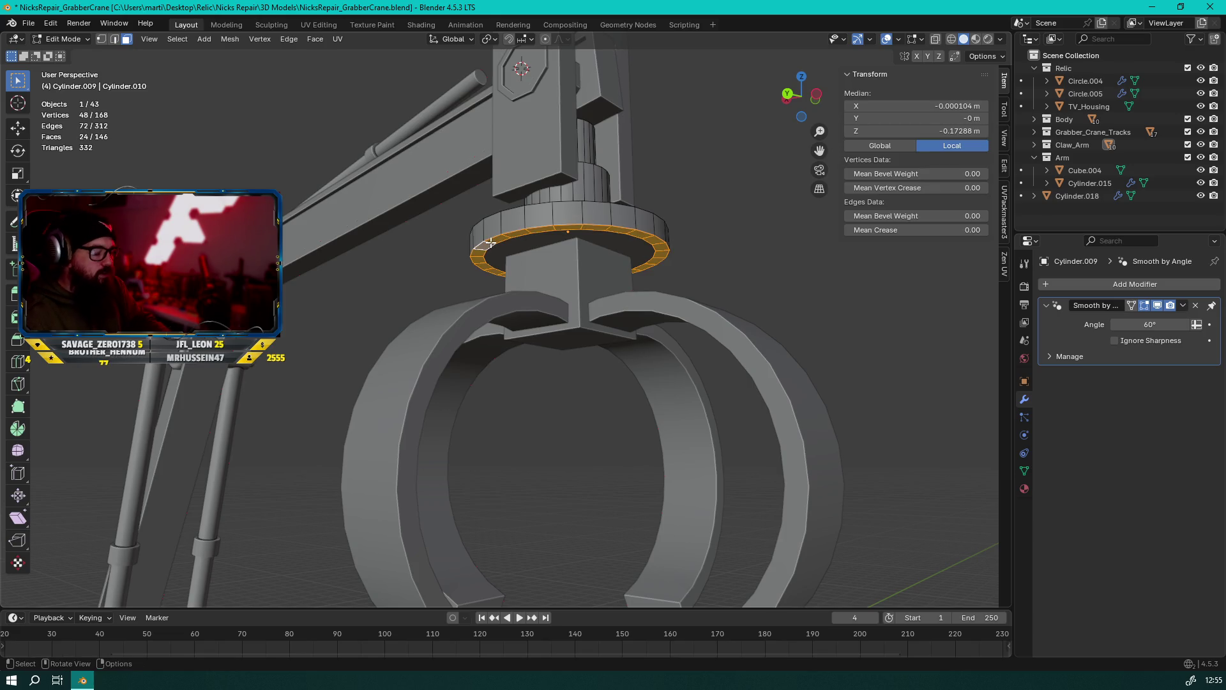
{"action": "key", "text": "e"}
{"action": "left_click", "coordinate": [499, 268]}
{"action": "key", "text": "x"}
{"action": "left_click", "coordinate": [492, 287]}
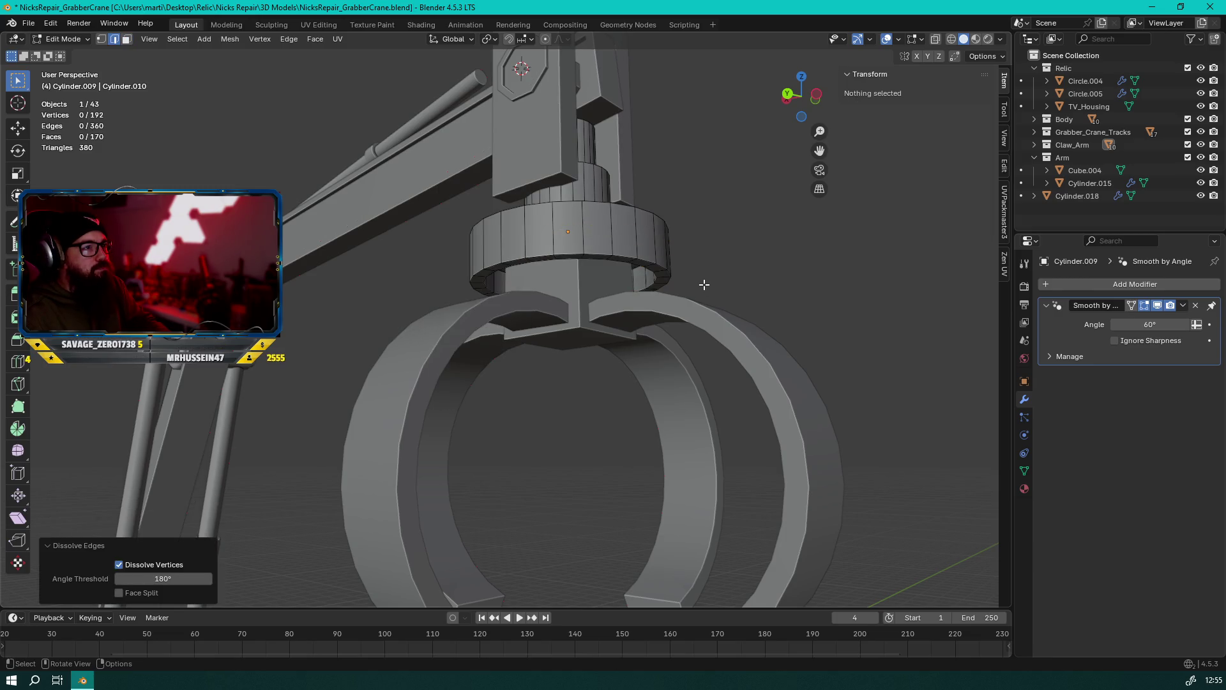
Back in Object Mode, scale the collar ring Cylinder.009 uniformly to 0.746
{"action": "key", "text": "Tab"}
{"action": "scroll", "coordinate": [703, 284], "scroll_direction": "down", "scroll_amount": 4}
{"action": "mouse_move", "coordinate": [704, 284]}
{"action": "middle_mouse_down"}
{"action": "mouse_move", "coordinate": [615, 329]}
{"action": "mouse_move", "coordinate": [714, 310]}
{"action": "mouse_move", "coordinate": [703, 302]}
{"action": "mouse_move", "coordinate": [557, 357]}
{"action": "mouse_move", "coordinate": [387, 251]}
{"action": "mouse_move", "coordinate": [304, 235]}
{"action": "mouse_move", "coordinate": [668, 280]}
{"action": "mouse_move", "coordinate": [707, 314]}
{"action": "mouse_move", "coordinate": [684, 362]}
{"action": "mouse_move", "coordinate": [620, 372]}
{"action": "mouse_move", "coordinate": [696, 306]}
{"action": "mouse_move", "coordinate": [717, 268]}
{"action": "mouse_move", "coordinate": [535, 348]}
{"action": "mouse_move", "coordinate": [338, 335]}
{"action": "mouse_move", "coordinate": [500, 376]}
{"action": "mouse_move", "coordinate": [703, 315]}
{"action": "mouse_move", "coordinate": [588, 320]}
{"action": "mouse_move", "coordinate": [446, 294]}
{"action": "mouse_move", "coordinate": [535, 285]}
{"action": "mouse_move", "coordinate": [699, 301]}
{"action": "mouse_move", "coordinate": [655, 332]}
{"action": "middle_mouse_up"}
{"action": "left_click", "coordinate": [703, 302]}
{"action": "left_click", "coordinate": [528, 337]}
{"action": "key", "text": "s"}
{"action": "left_click", "coordinate": [718, 277]}
{"action": "left_click", "coordinate": [703, 315]}
{"action": "scroll", "coordinate": [655, 332], "scroll_direction": "up", "scroll_amount": 5}
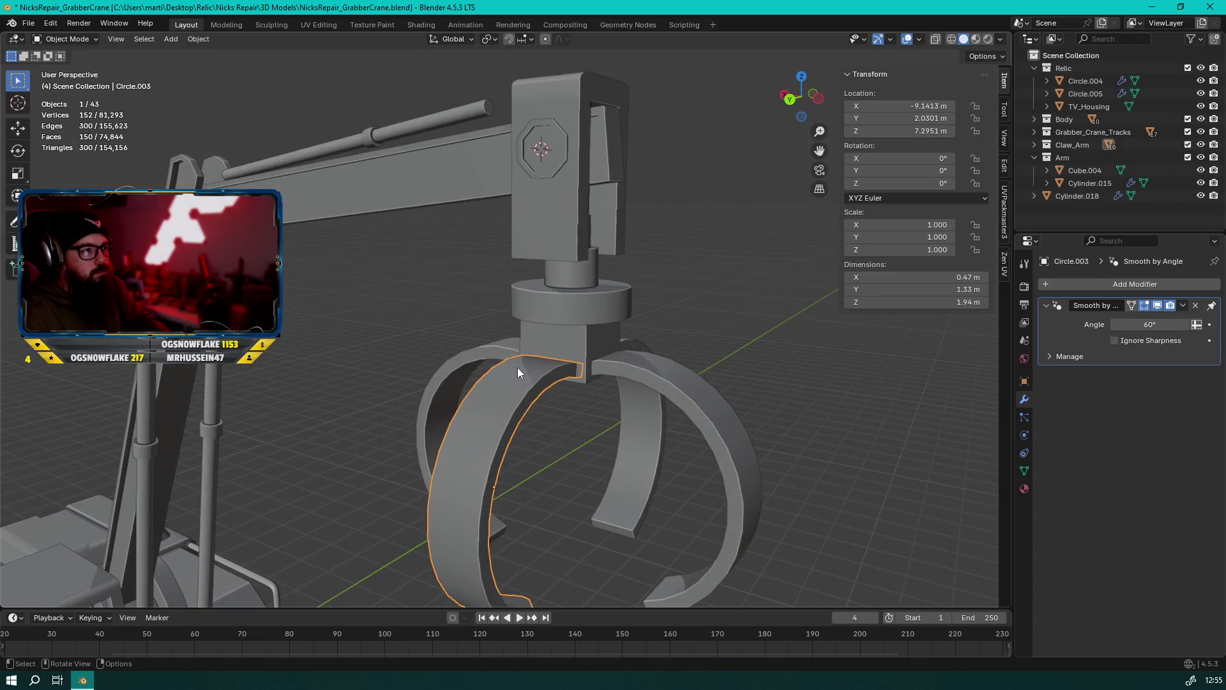
Duplicate the arm's piston rod and move the copy vertically and along X
{"action": "left_click", "coordinate": [517, 367]}
{"action": "scroll", "coordinate": [577, 352], "scroll_direction": "down", "scroll_amount": 4}
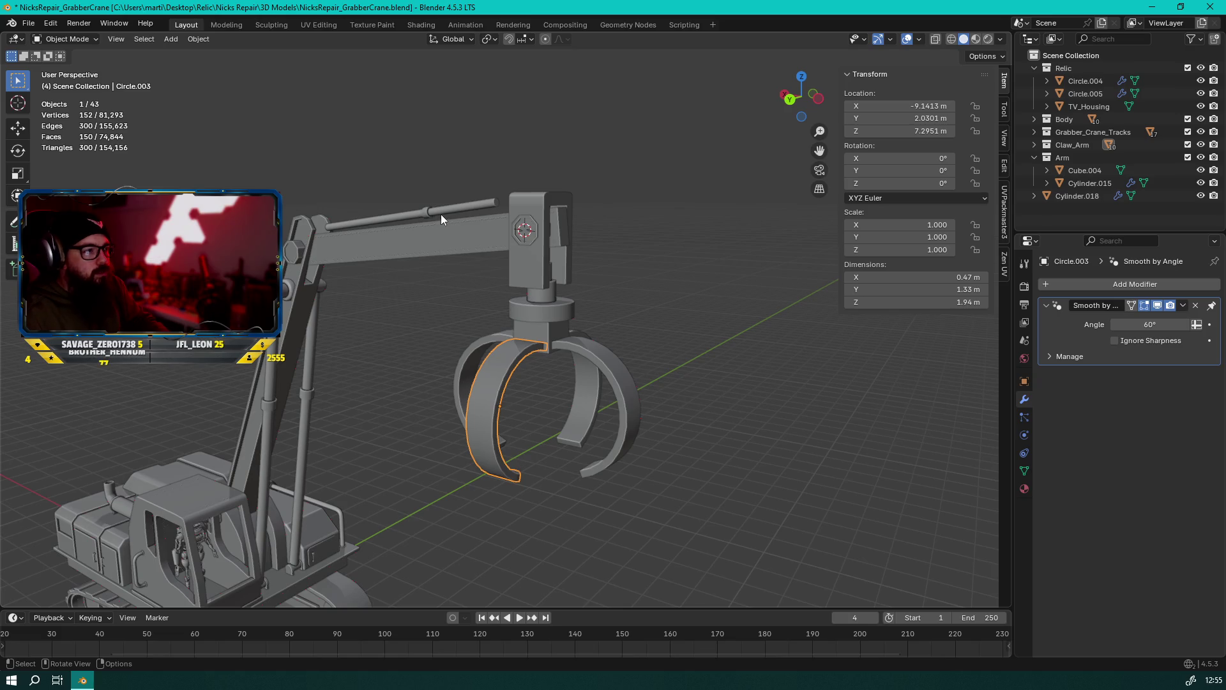
{"action": "scroll", "coordinate": [420, 246], "scroll_direction": "up", "scroll_amount": 2}
{"action": "left_click", "coordinate": [422, 166]}
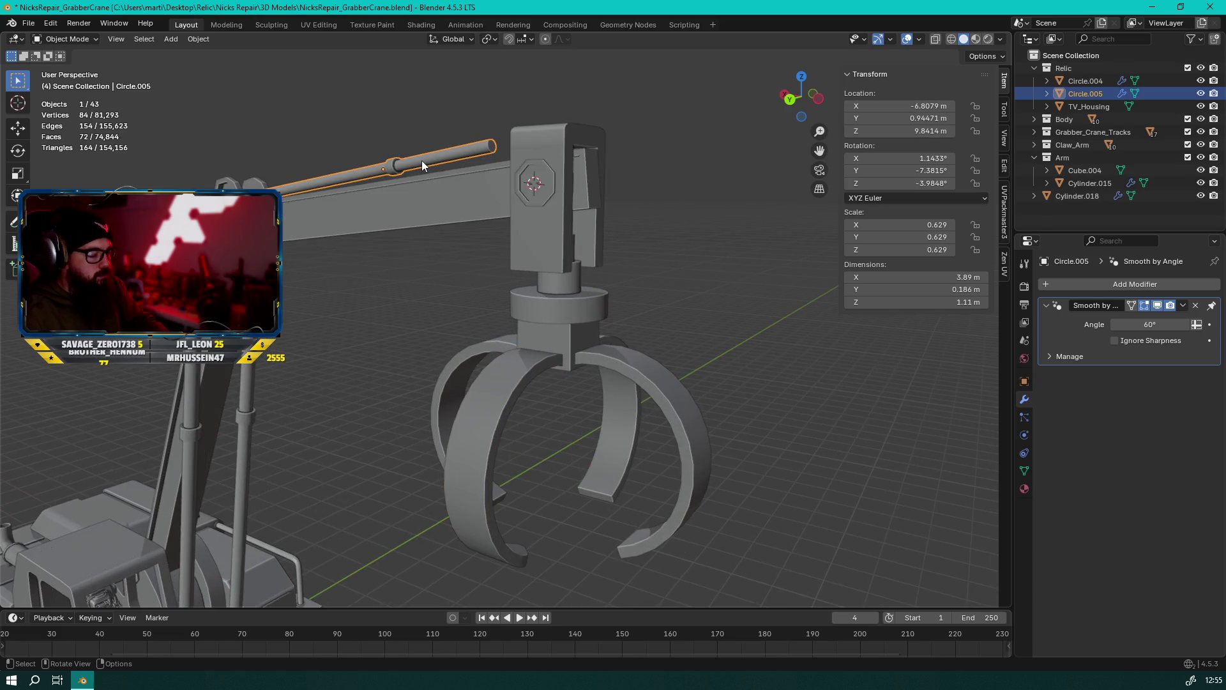
{"action": "key", "text": "shift+d"}
{"action": "key", "text": "z"}
{"action": "left_click", "coordinate": [579, 334]}
{"action": "key", "text": "g"}
{"action": "key", "text": "x"}
{"action": "left_click", "coordinate": [733, 356]}
Shrink the copied rod to 0.289 and rotate it on Y to stand upright
{"action": "key", "text": "s"}
{"action": "left_click", "coordinate": [595, 374]}
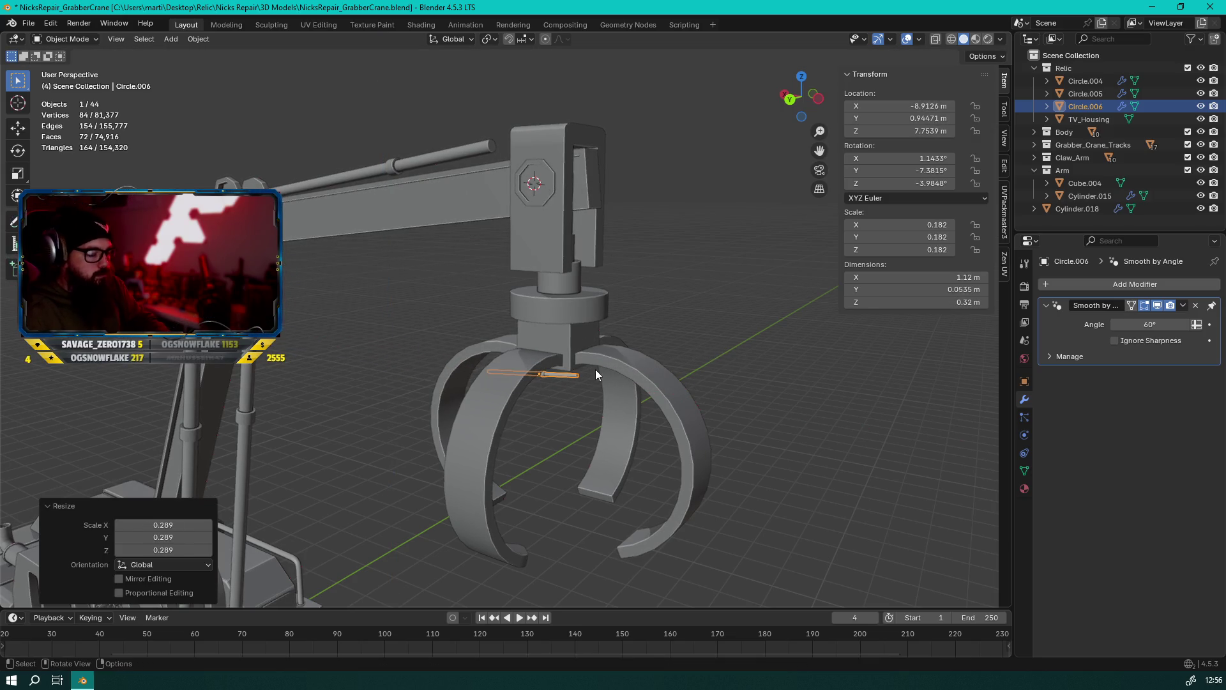
{"action": "key", "text": "r"}
{"action": "key", "text": "y"}
{"action": "left_click", "coordinate": [557, 193]}
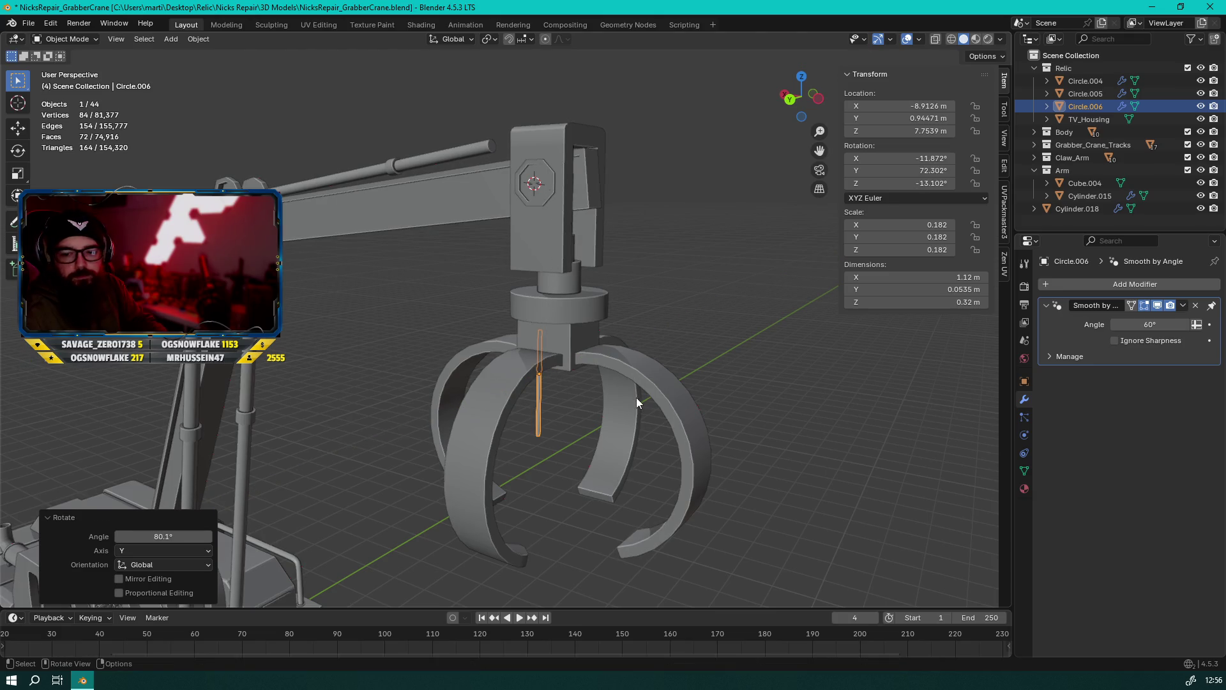
{"action": "scroll", "coordinate": [561, 408], "scroll_direction": "up", "scroll_amount": 5}
{"action": "middle_click_drag", "start_coordinate": [645, 454], "coordinate": [661, 426]}
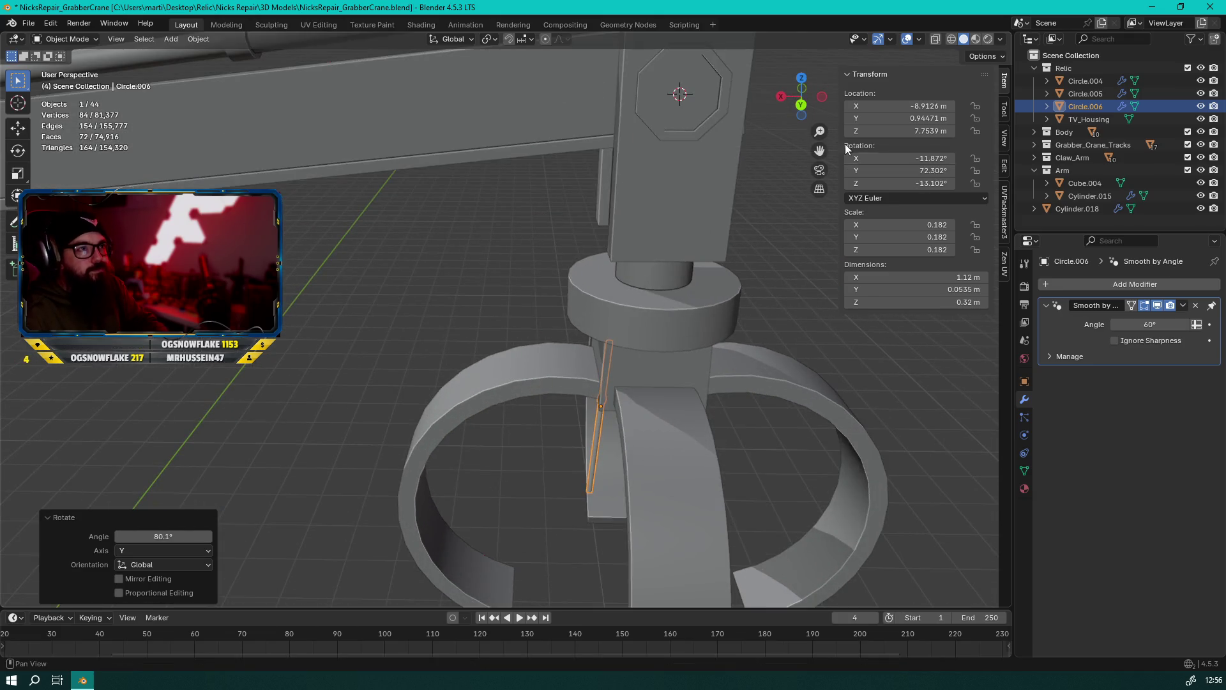
{"action": "left_click", "coordinate": [800, 104]}
Raise the rod along Z, then shift it along X and Y toward the hub
{"action": "key", "text": "r"}
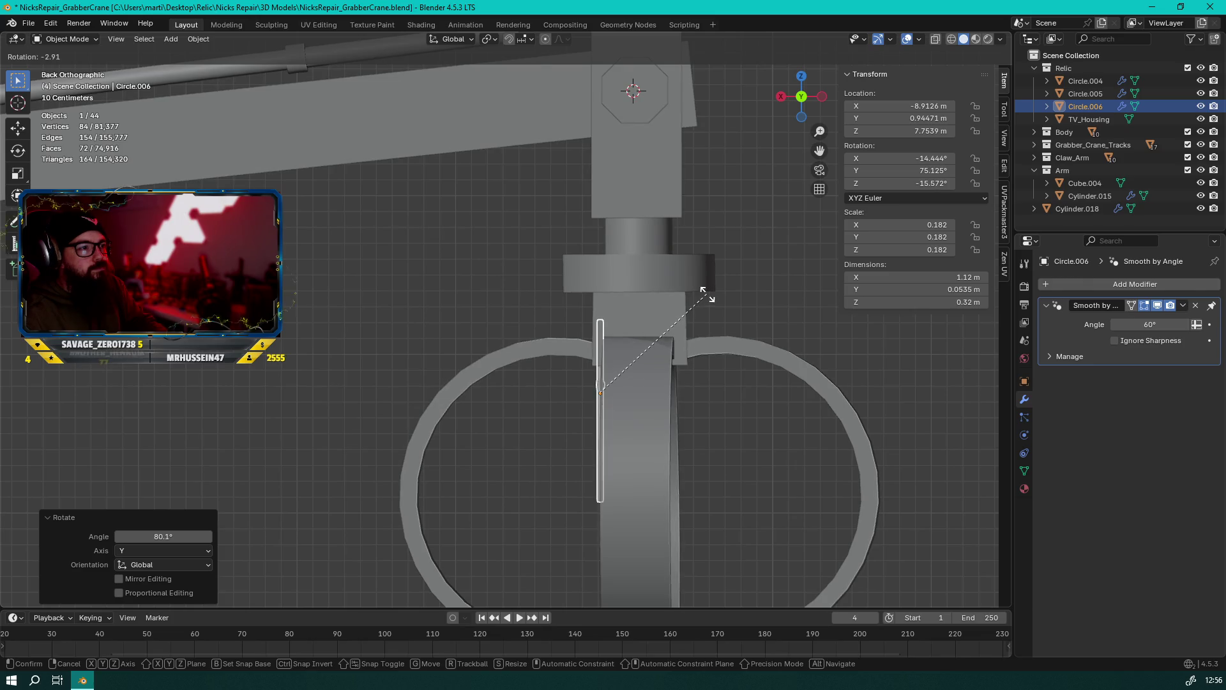
{"action": "key", "text": "g"}
{"action": "key", "text": "z"}
{"action": "left_click", "coordinate": [748, 136]}
{"action": "key", "text": "g"}
{"action": "key", "text": "x"}
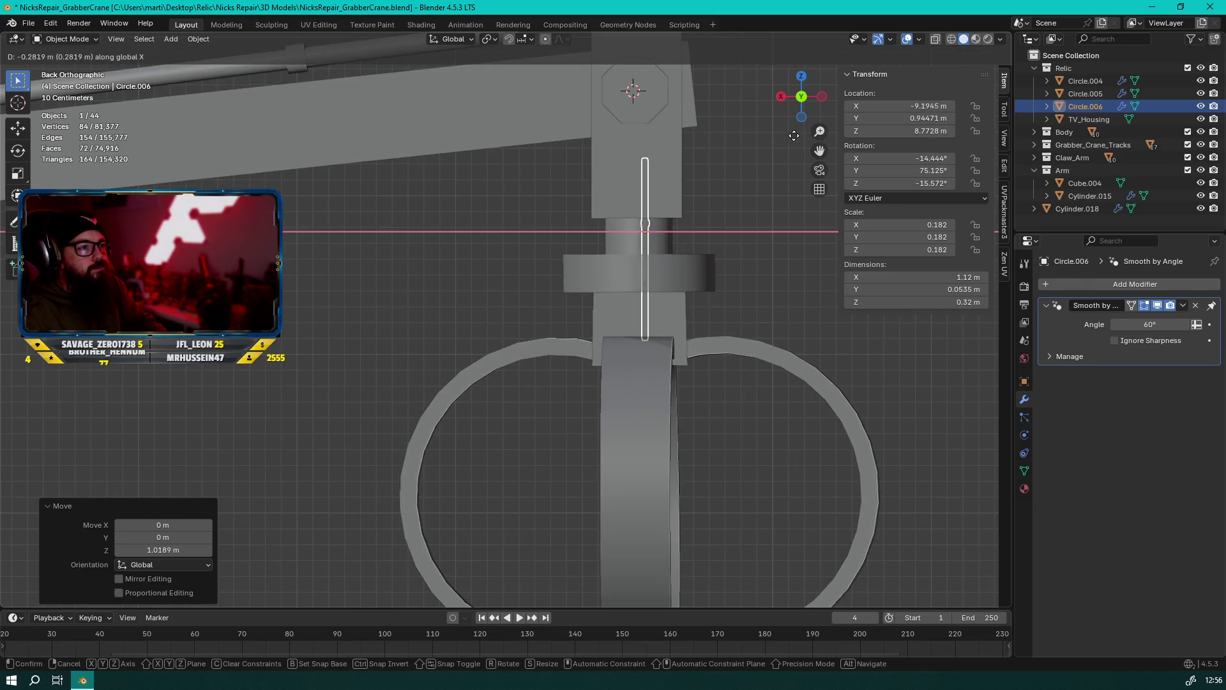
{"action": "left_click", "coordinate": [779, 137]}
{"action": "left_click", "coordinate": [821, 97]}
{"action": "key", "text": "g"}
{"action": "key", "text": "x"}
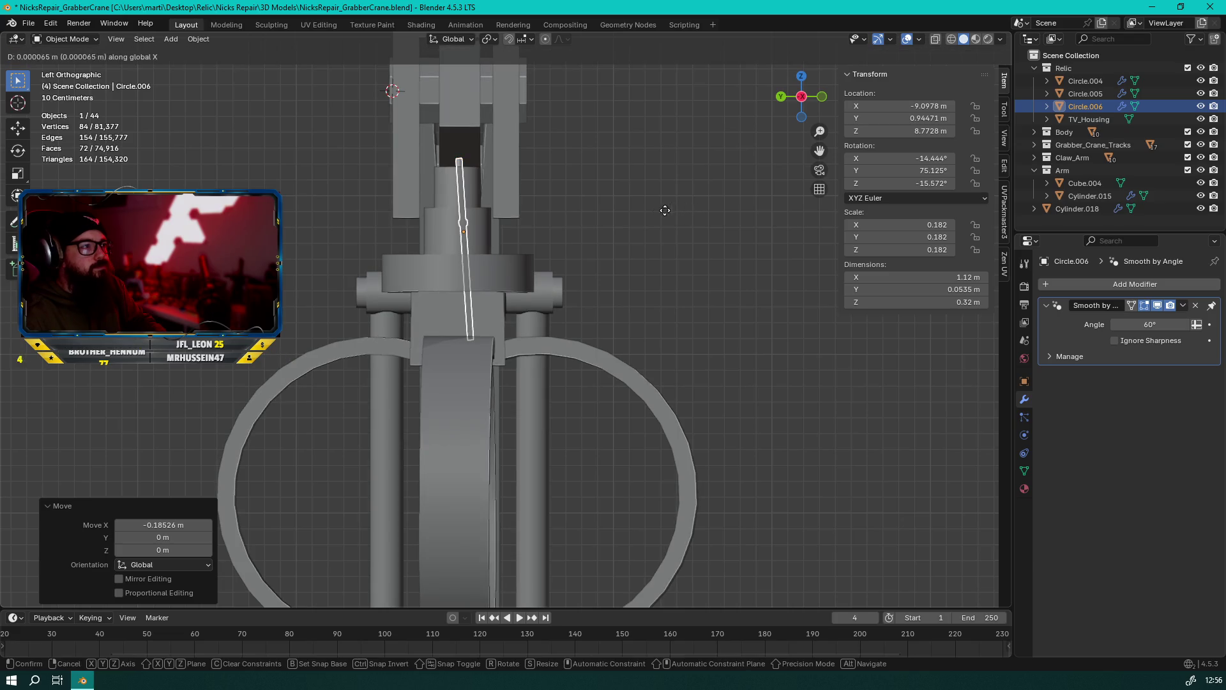
{"action": "key", "text": "y"}
{"action": "left_click", "coordinate": [570, 225]}
Tilt the rod slightly on X and enlarge it to 2.046, undoing a vertical shortening
{"action": "key", "text": "r"}
{"action": "key", "text": "x"}
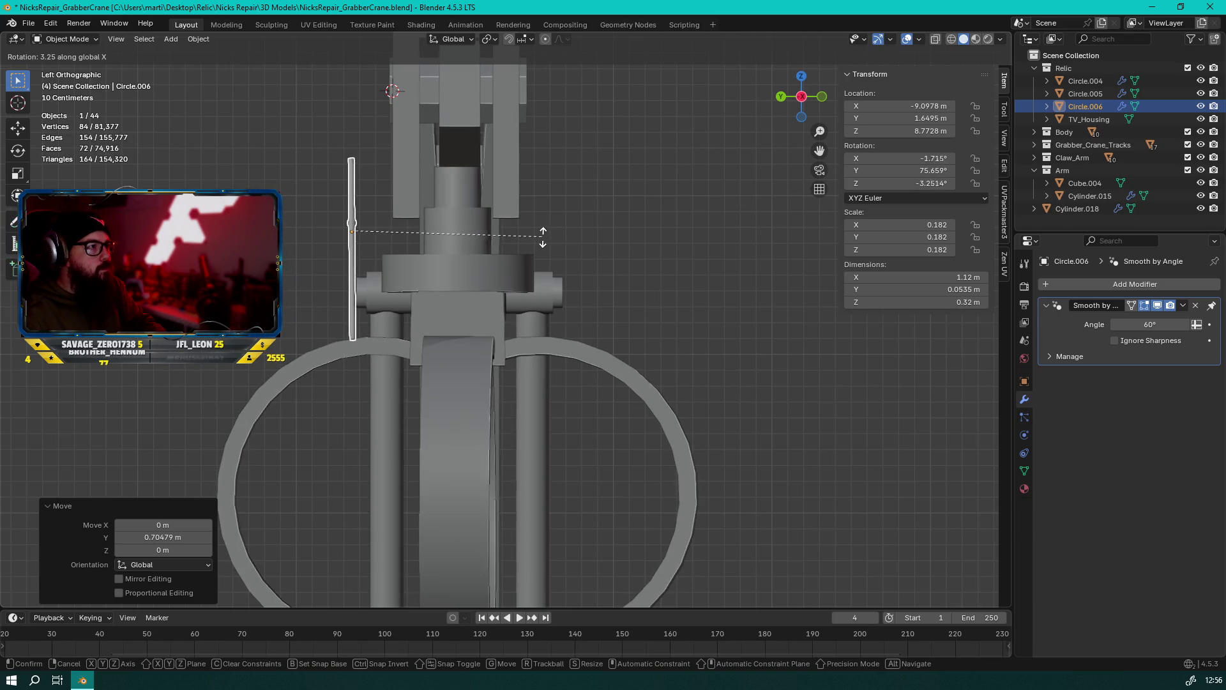
{"action": "left_click", "coordinate": [544, 237]}
{"action": "key", "text": "s"}
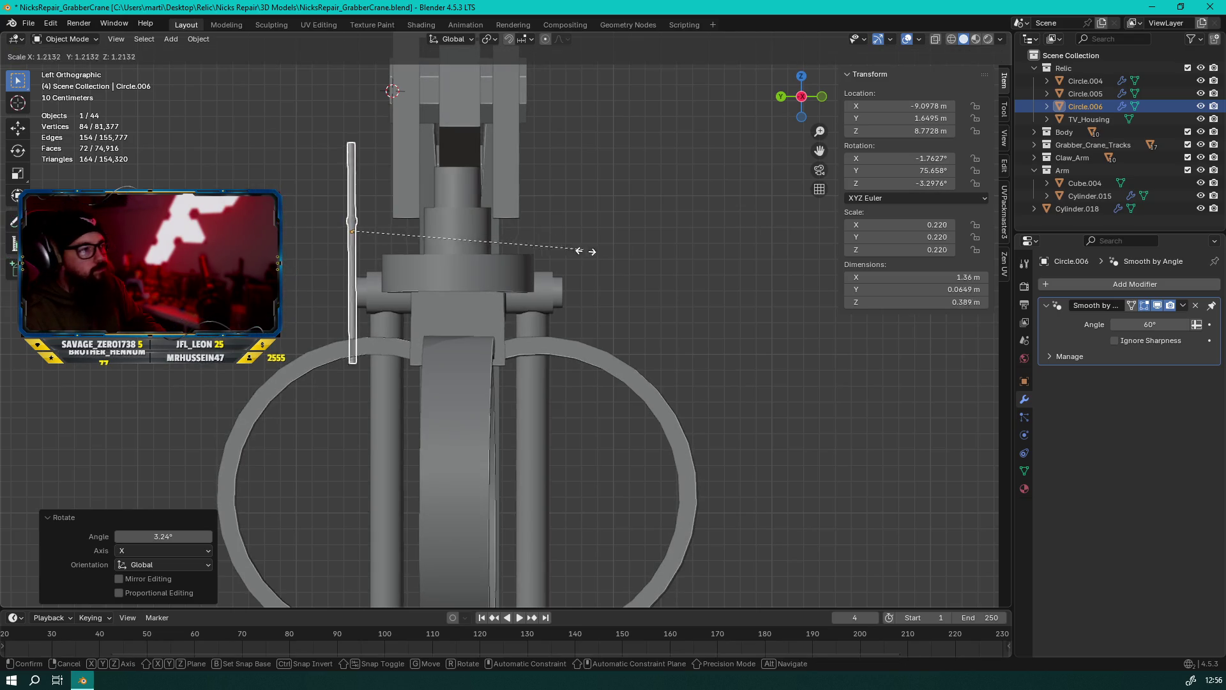
{"action": "left_click", "coordinate": [717, 306]}
{"action": "key", "text": "s"}
{"action": "key", "text": "z"}
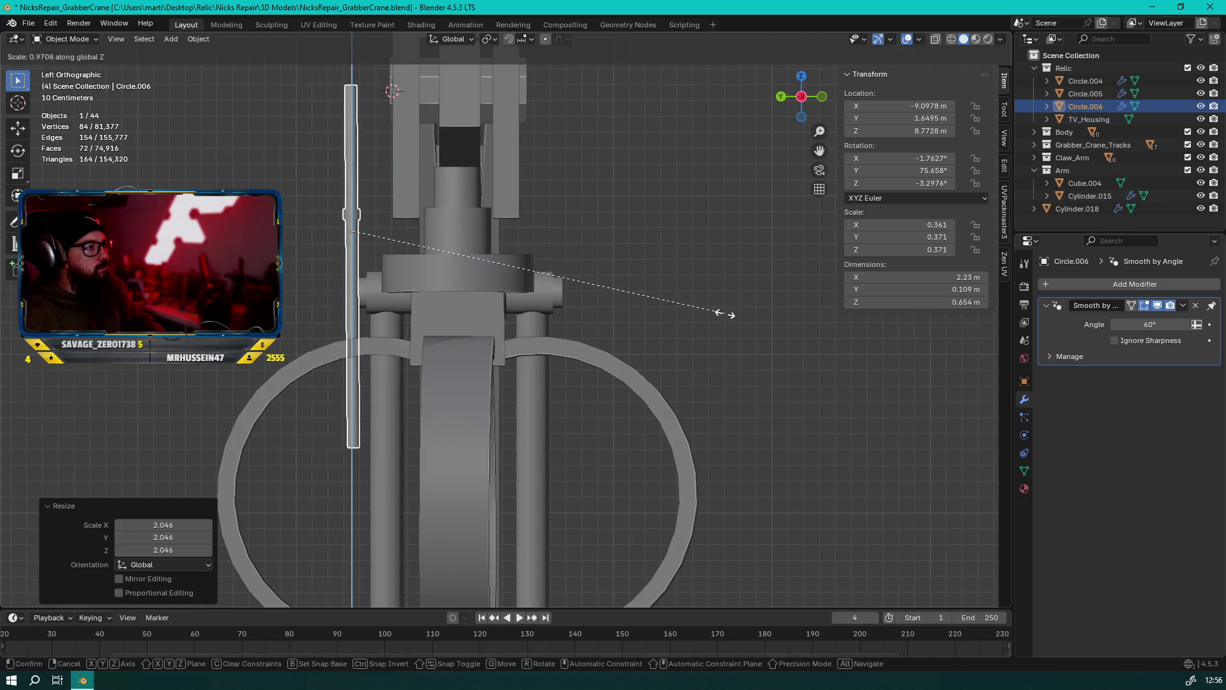
{"action": "left_click", "coordinate": [516, 231]}
{"action": "mouse_move", "coordinate": [515, 233]}
{"action": "middle_mouse_down"}
{"action": "mouse_move", "coordinate": [484, 345]}
{"action": "mouse_move", "coordinate": [664, 269]}
{"action": "middle_mouse_up"}
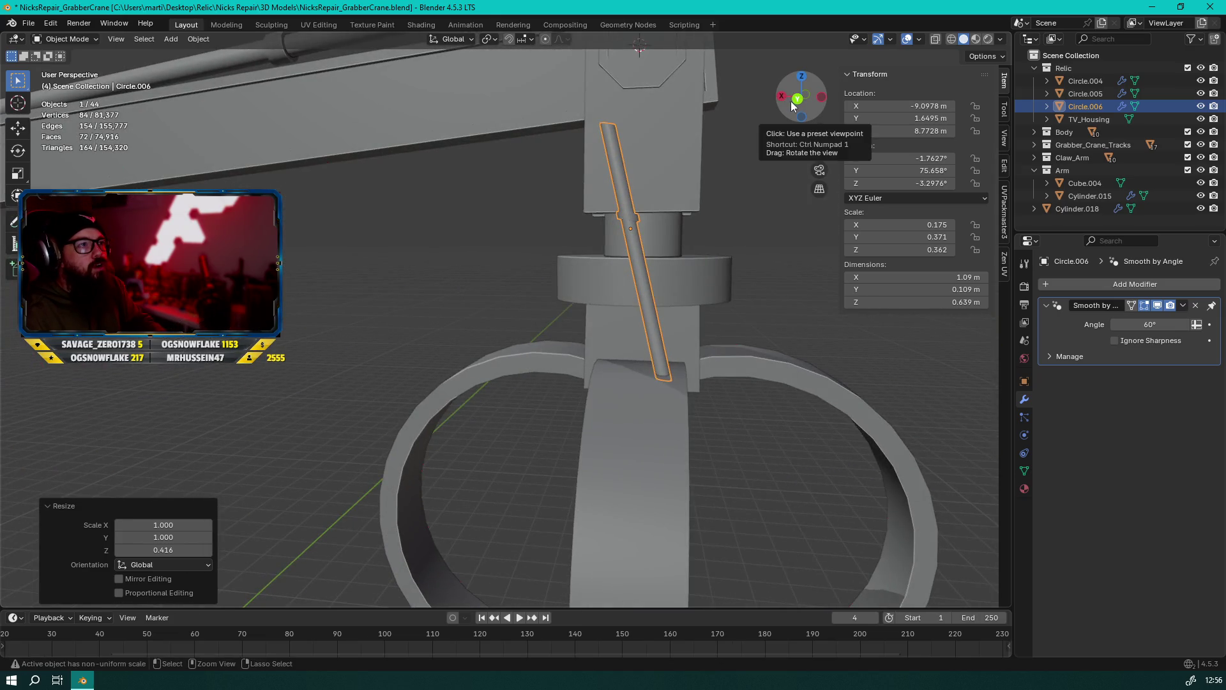
{"action": "key", "text": "ctrl+z"}
{"action": "key", "text": "KP_Decimal"}
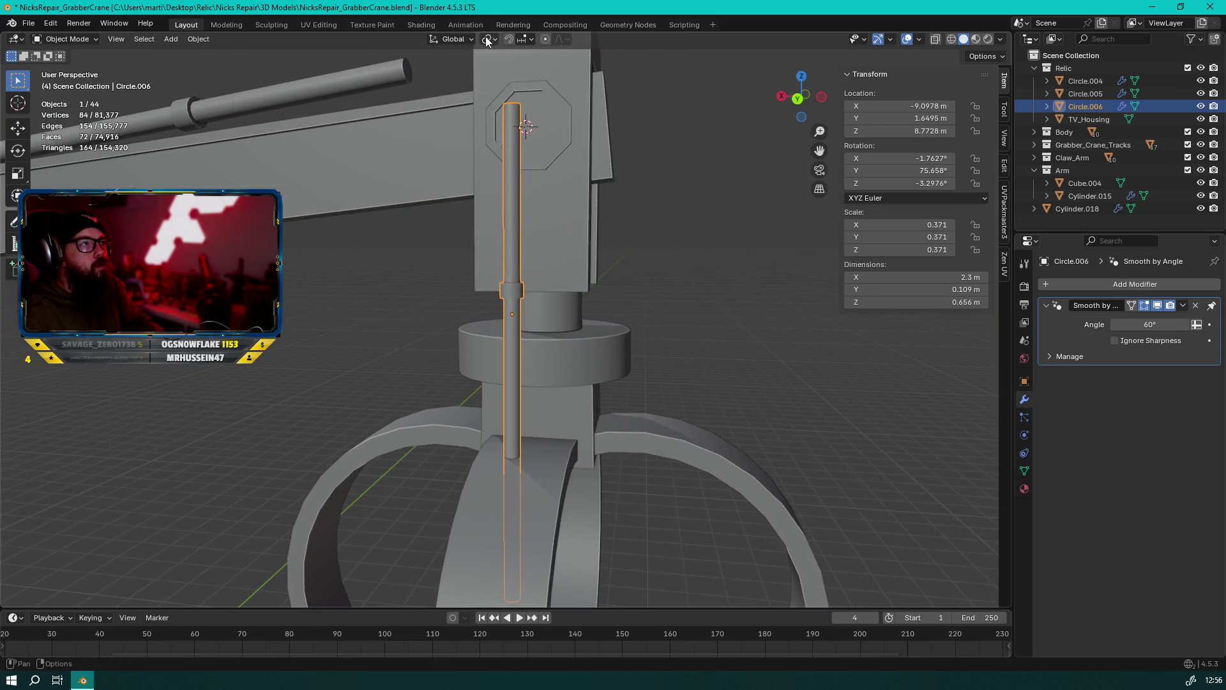
{"action": "left_click", "coordinate": [489, 39]}
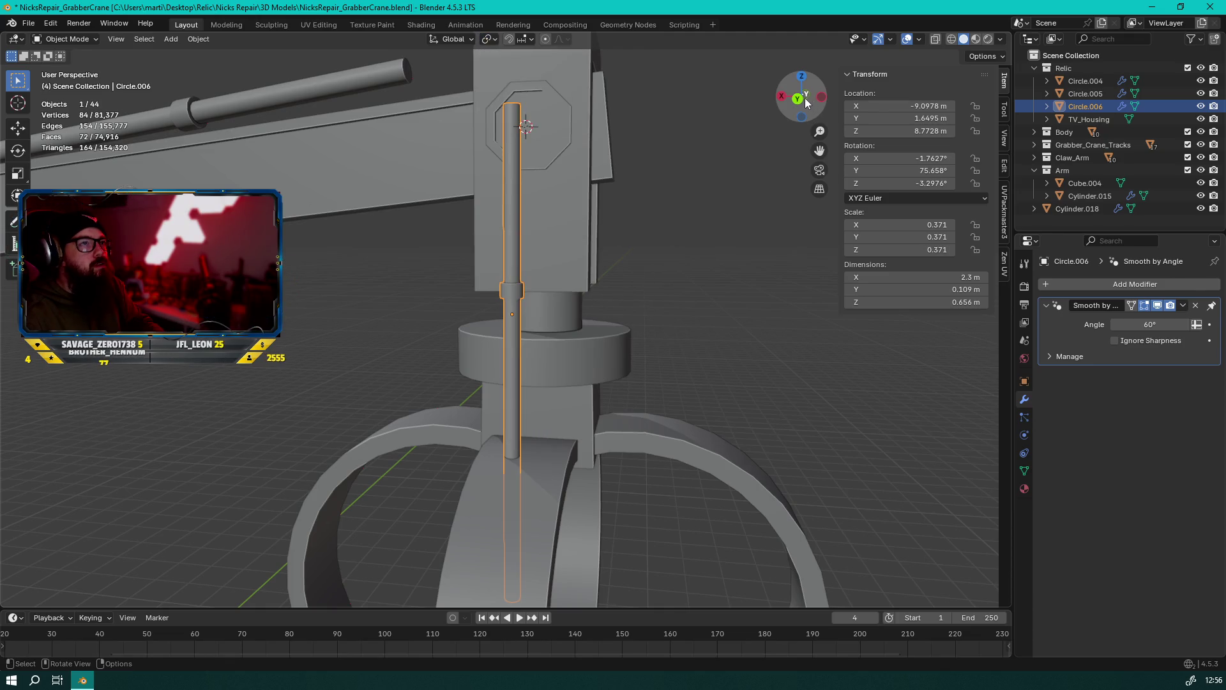
Rescale the rod to 0.348, enlarge it slightly, then shorten it vertically to 0.372
{"action": "left_click", "coordinate": [806, 98]}
{"action": "key", "text": "s"}
{"action": "key", "text": "Escape"}
{"action": "key", "text": "s"}
{"action": "left_click", "coordinate": [656, 248]}
{"action": "mouse_move", "coordinate": [656, 252]}
{"action": "middle_mouse_down"}
{"action": "mouse_move", "coordinate": [439, 266]}
{"action": "mouse_move", "coordinate": [393, 243]}
{"action": "mouse_move", "coordinate": [421, 281]}
{"action": "middle_mouse_up"}
{"action": "key", "text": "s"}
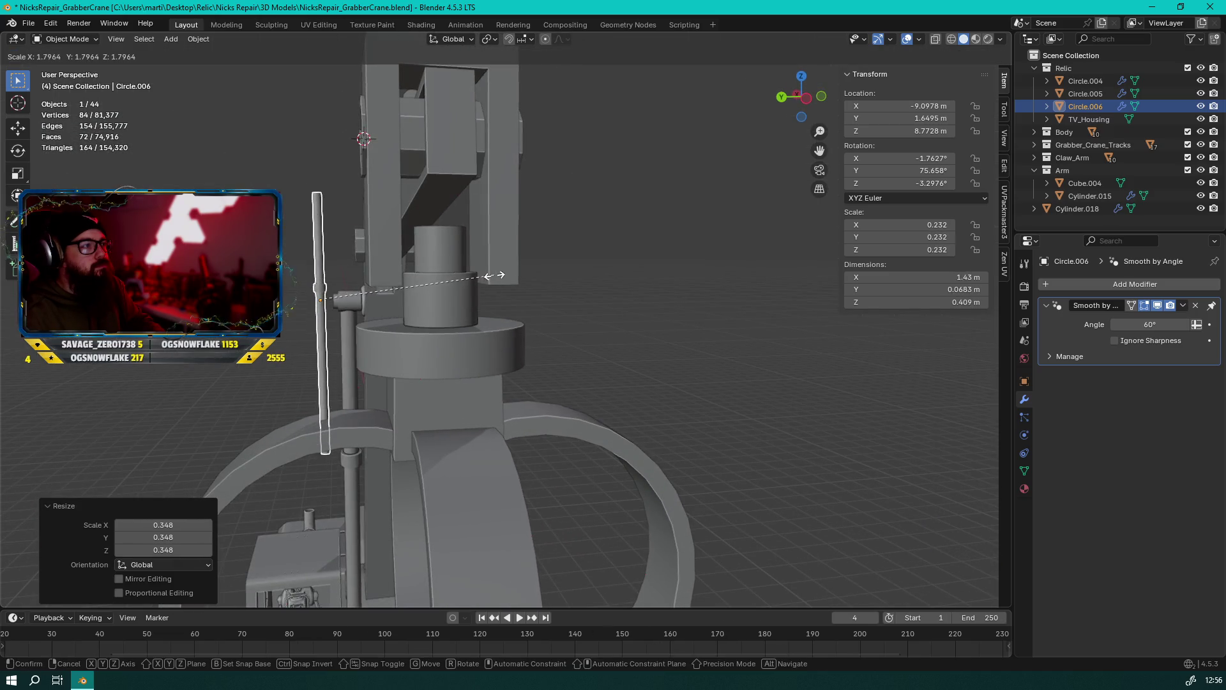
{"action": "left_click", "coordinate": [499, 274]}
{"action": "key", "text": "s"}
{"action": "key", "text": "z"}
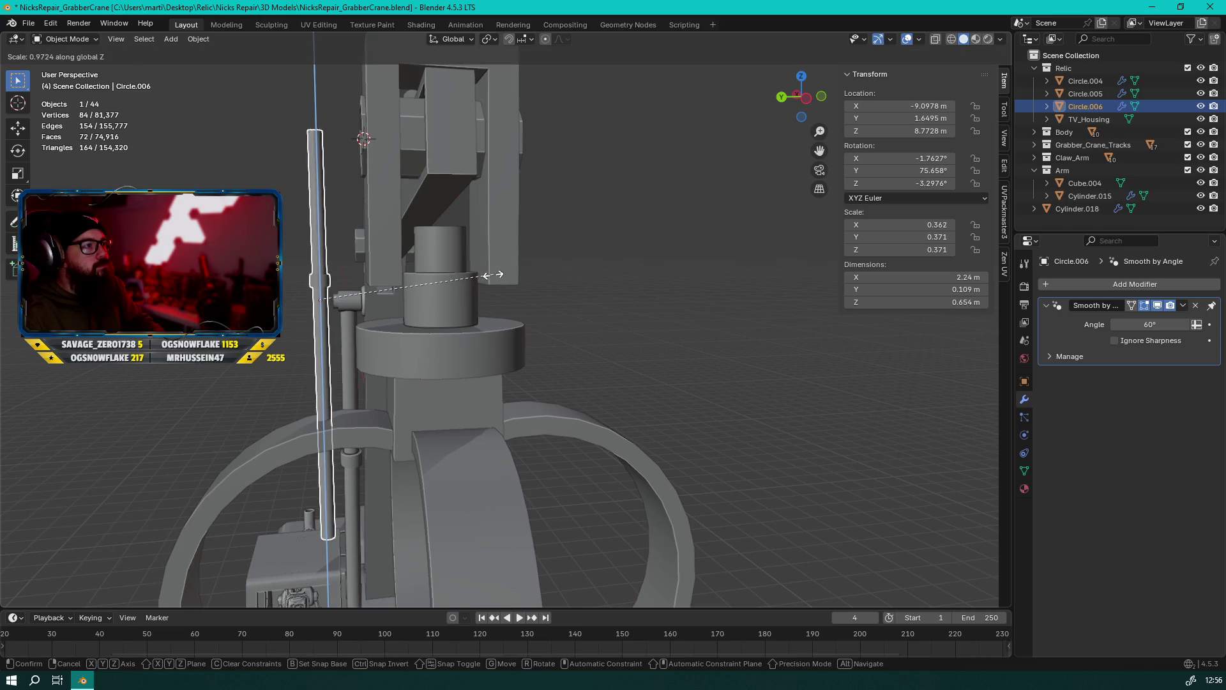
{"action": "left_click", "coordinate": [368, 258]}
Rotate the rod upright on Y, then tilt it 14.9° around X
{"action": "middle_click_drag", "start_coordinate": [368, 258], "coordinate": [633, 238]}
{"action": "key", "text": "g"}
{"action": "key", "text": "y"}
{"action": "key", "text": "x"}
{"action": "key", "text": "Escape"}
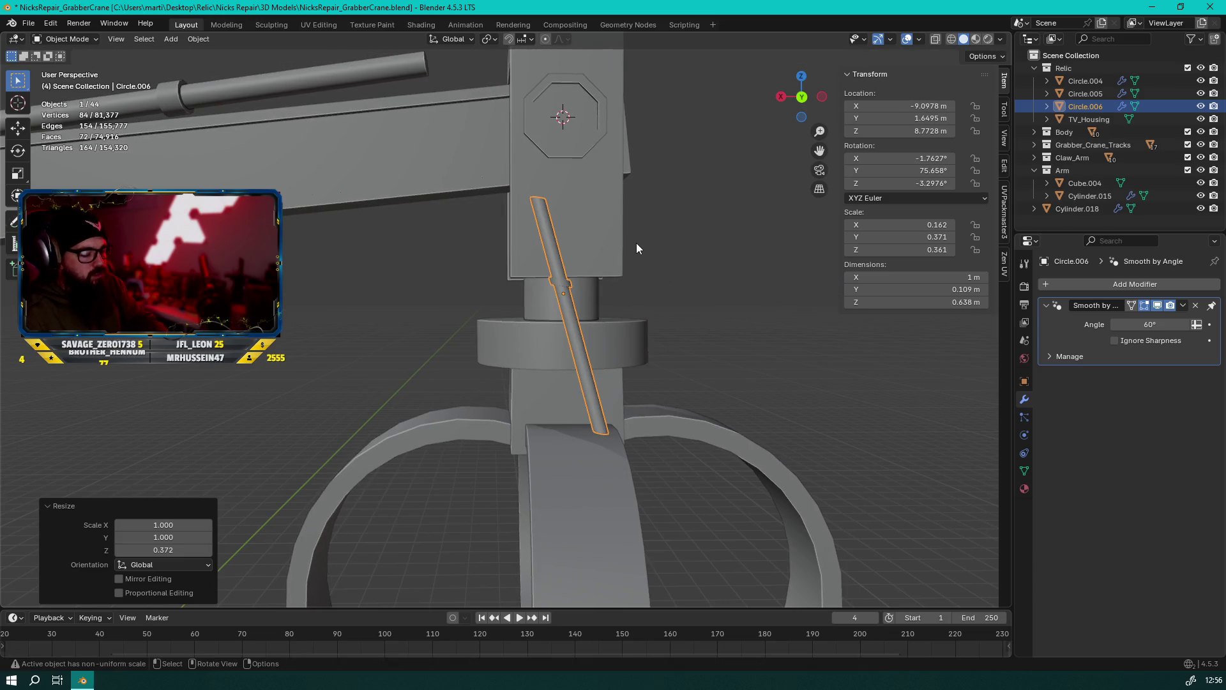
{"action": "key", "text": "r"}
{"action": "key", "text": "y"}
{"action": "left_click", "coordinate": [741, 267]}
{"action": "mouse_move", "coordinate": [740, 267]}
{"action": "middle_mouse_down"}
{"action": "mouse_move", "coordinate": [462, 287]}
{"action": "mouse_move", "coordinate": [484, 256]}
{"action": "middle_mouse_up"}
{"action": "key", "text": "r"}
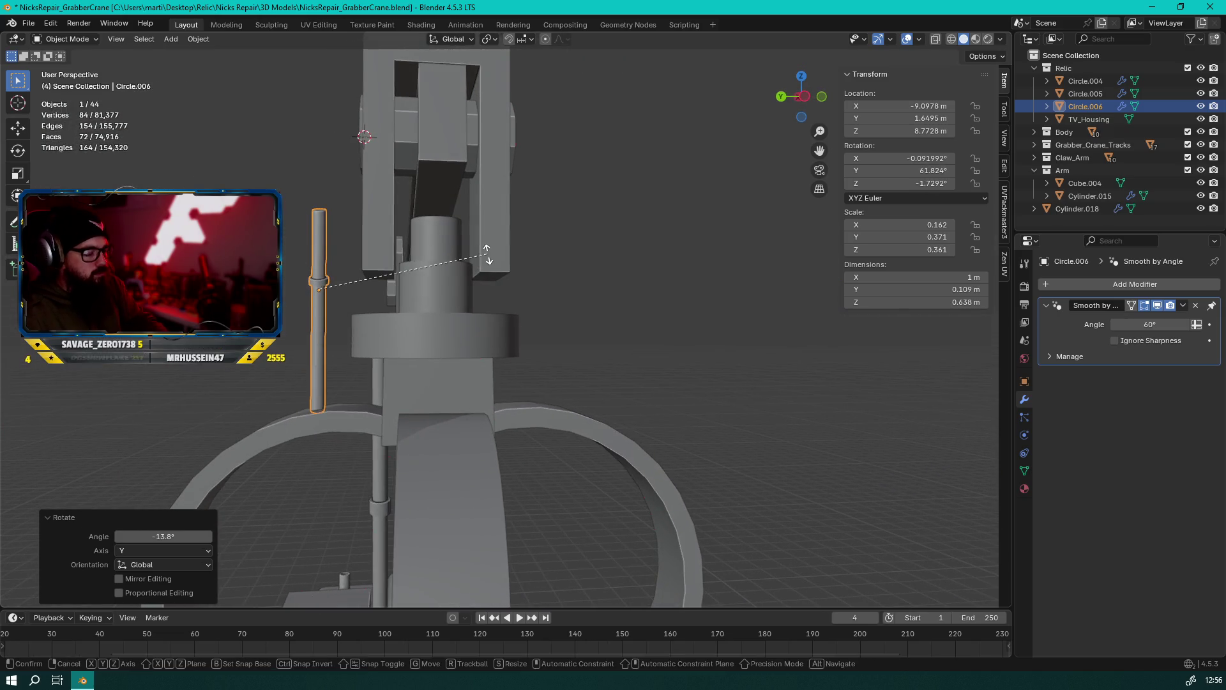
{"action": "key", "text": "x"}
{"action": "left_click", "coordinate": [622, 308]}
Nudge the rod along Y and lower it into the hub, then deselect it
{"action": "key", "text": "g"}
{"action": "key", "text": "x"}
{"action": "key", "text": "z"}
{"action": "key", "text": "y"}
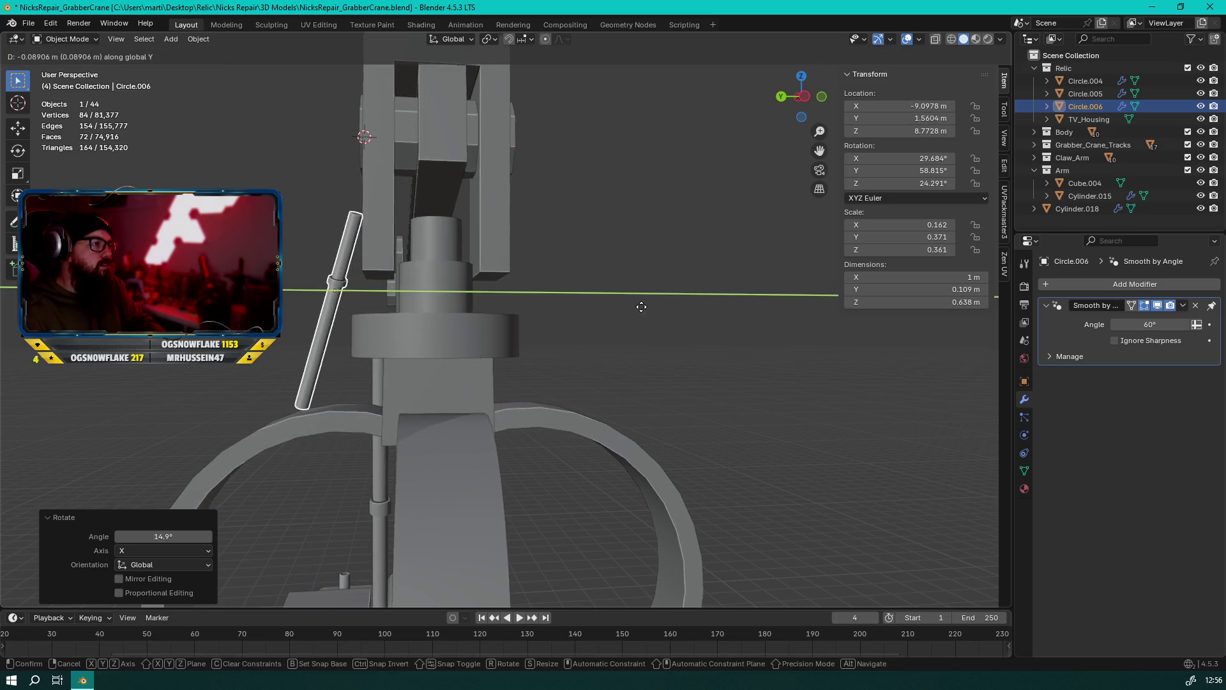
{"action": "left_click", "coordinate": [641, 307]}
{"action": "mouse_move", "coordinate": [619, 286]}
{"action": "middle_mouse_down"}
{"action": "mouse_move", "coordinate": [647, 327]}
{"action": "mouse_move", "coordinate": [750, 312]}
{"action": "mouse_move", "coordinate": [728, 345]}
{"action": "mouse_move", "coordinate": [640, 358]}
{"action": "mouse_move", "coordinate": [672, 332]}
{"action": "mouse_move", "coordinate": [441, 315]}
{"action": "mouse_move", "coordinate": [601, 330]}
{"action": "middle_mouse_up"}
{"action": "key", "text": "g"}
{"action": "key", "text": "z"}
{"action": "left_click", "coordinate": [664, 335]}
{"action": "left_click", "coordinate": [667, 332]}
{"action": "scroll", "coordinate": [667, 332], "scroll_direction": "down", "scroll_amount": 3}
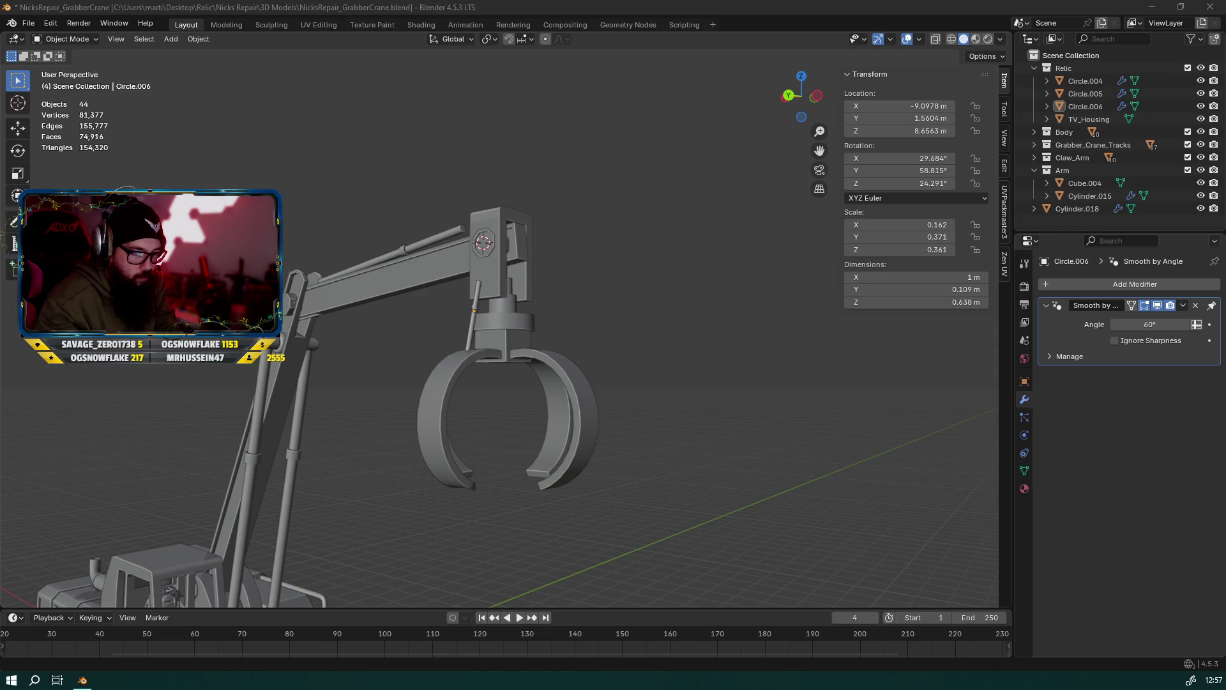
{"action": "key", "text": "alt+Tab"}
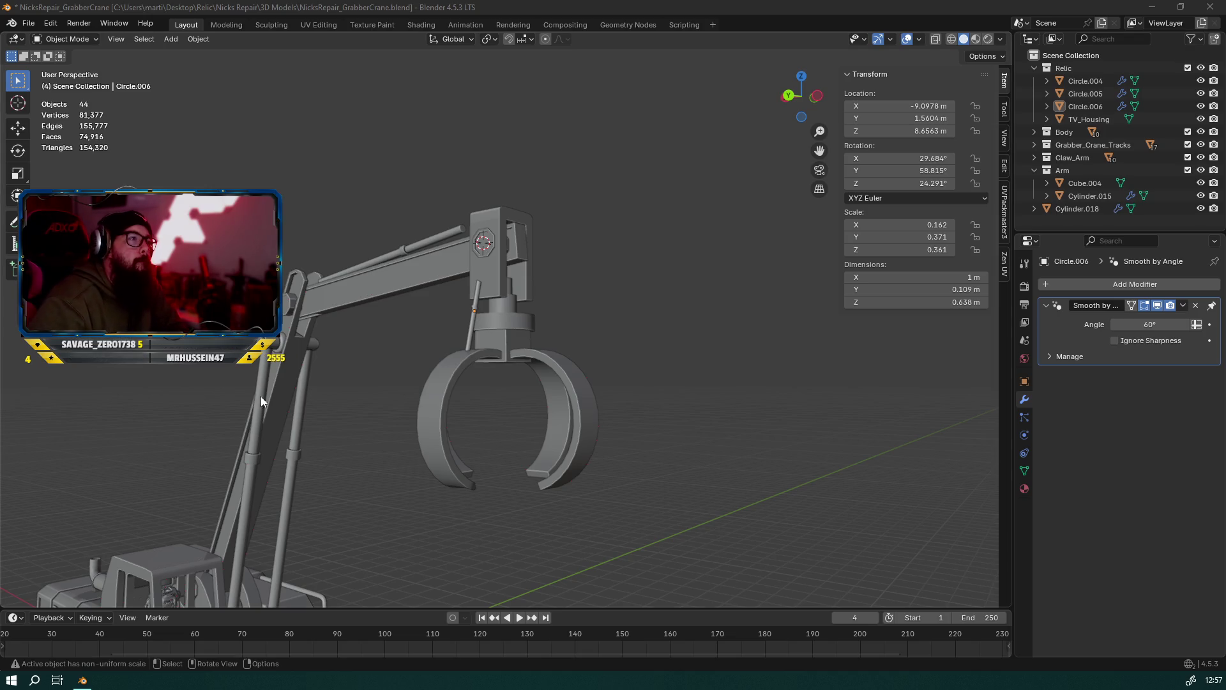
Browse the Object menu, the object context menu and the Apply transforms options
{"action": "left_click", "coordinate": [198, 38]}
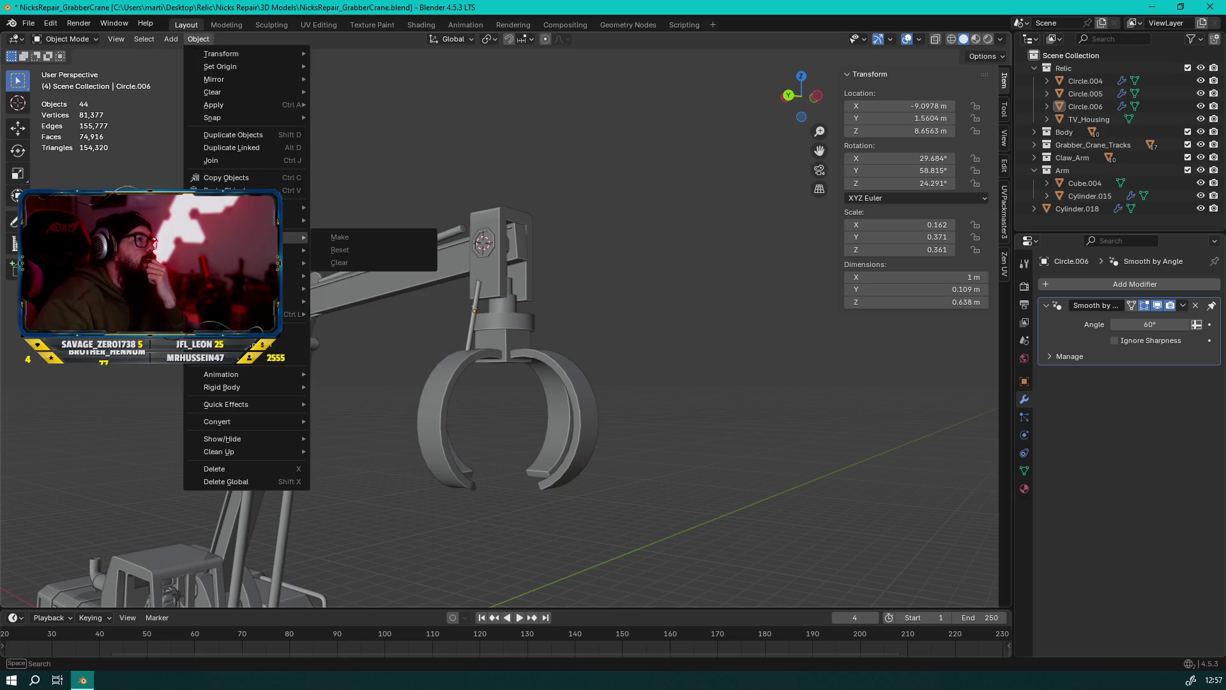
{"action": "right_click", "coordinate": [546, 182]}
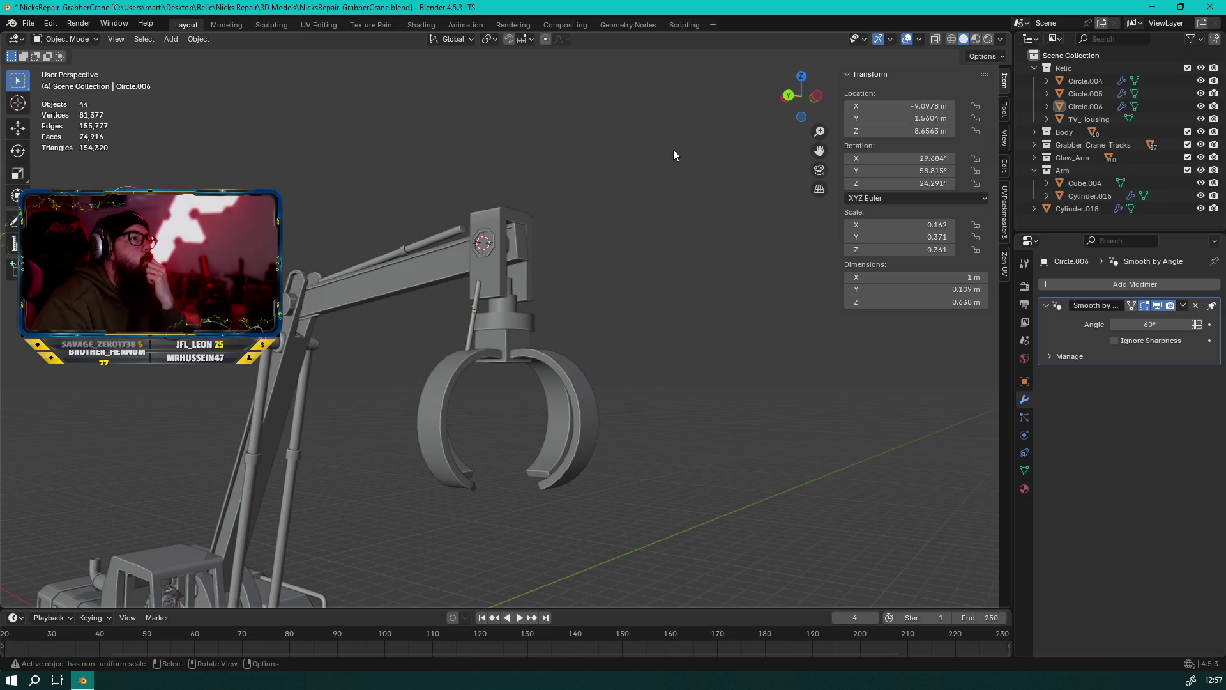
{"action": "key", "text": "ctrl+a"}
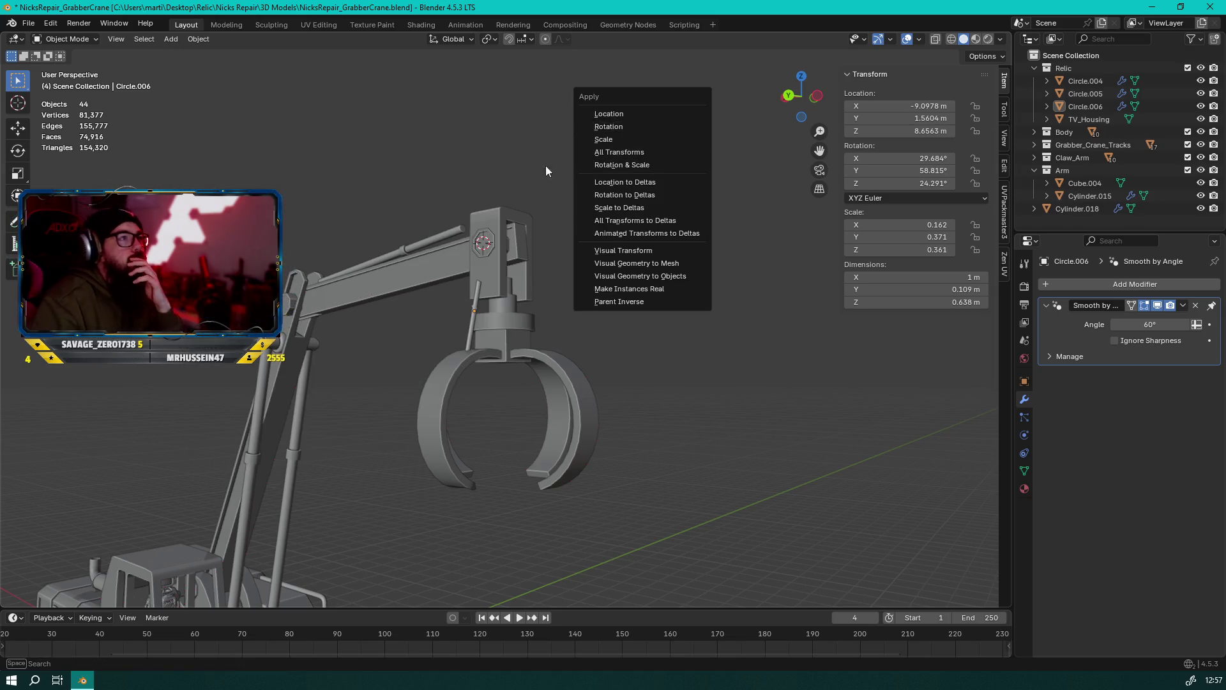
Add a Gear mesh via Shift+A and reduce its number of teeth
{"action": "key", "text": "shift+a"}
{"action": "mouse_move", "coordinate": [358, 161]}
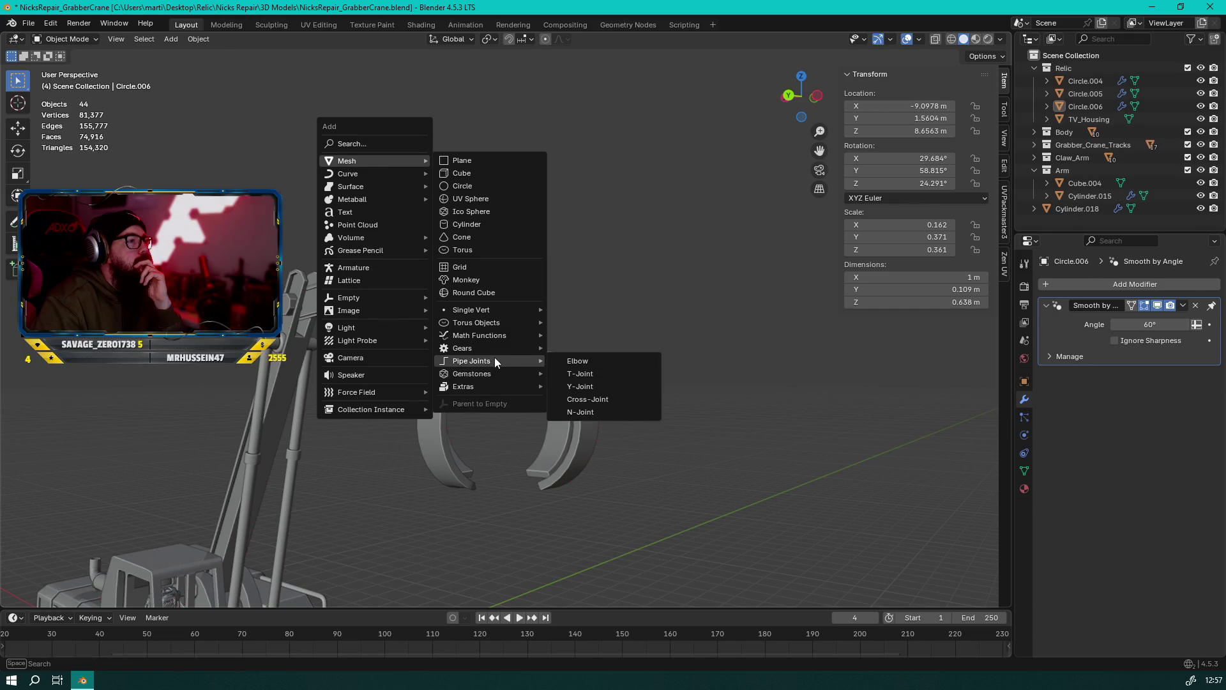
{"action": "mouse_move", "coordinate": [487, 347]}
{"action": "left_click", "coordinate": [554, 346]}
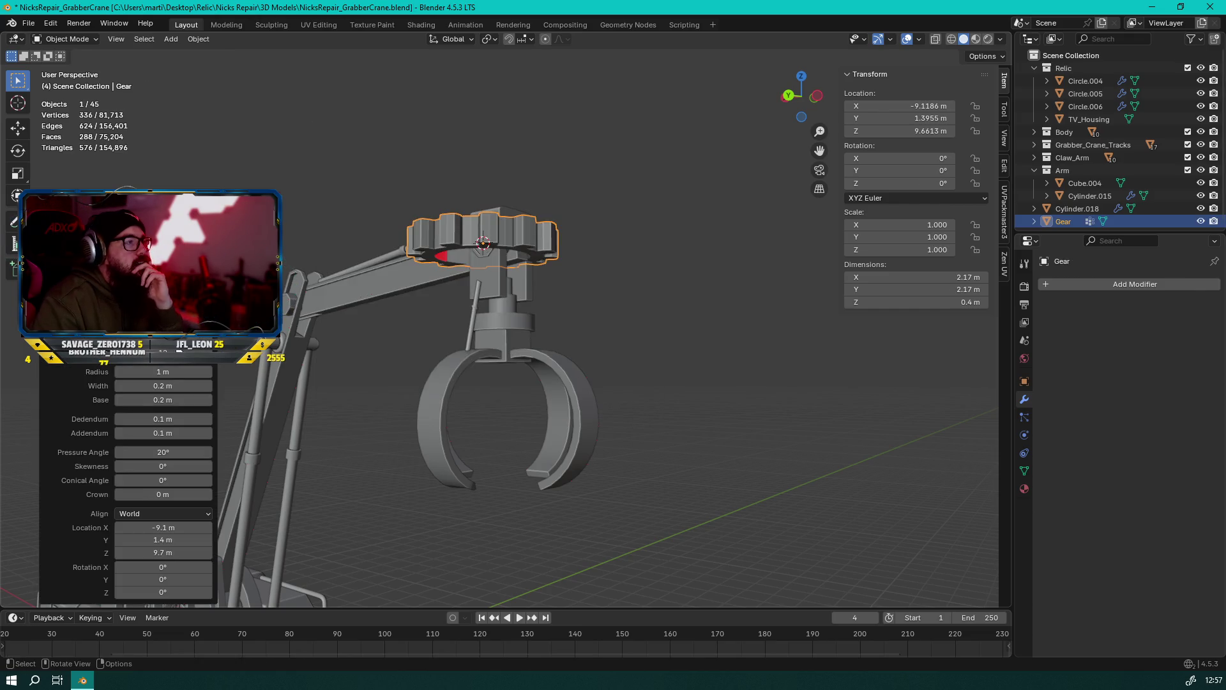
{"action": "left_click_drag", "start_coordinate": [163, 357], "coordinate": [125, 357]}
{"action": "mouse_move", "coordinate": [466, 261]}
{"action": "middle_mouse_down"}
{"action": "mouse_move", "coordinate": [479, 237]}
{"action": "mouse_move", "coordinate": [544, 404]}
{"action": "mouse_move", "coordinate": [678, 439]}
{"action": "mouse_move", "coordinate": [706, 406]}
{"action": "mouse_move", "coordinate": [469, 333]}
{"action": "mouse_move", "coordinate": [443, 361]}
{"action": "mouse_move", "coordinate": [588, 376]}
{"action": "mouse_move", "coordinate": [629, 364]}
{"action": "mouse_move", "coordinate": [580, 358]}
{"action": "mouse_move", "coordinate": [639, 365]}
{"action": "mouse_move", "coordinate": [536, 338]}
{"action": "middle_mouse_up"}
Move the gear down along the Z axis
{"action": "scroll", "coordinate": [535, 339], "scroll_direction": "up", "scroll_amount": 4}
{"action": "key", "text": "g"}
{"action": "key", "text": "z"}
{"action": "left_click", "coordinate": [563, 405]}
{"action": "mouse_move", "coordinate": [563, 405]}
{"action": "middle_mouse_down"}
{"action": "mouse_move", "coordinate": [553, 419]}
{"action": "mouse_move", "coordinate": [469, 400]}
{"action": "middle_mouse_up"}
Shift the gear along Y and shrink it to 0.769 scale
{"action": "key", "text": "g"}
{"action": "key", "text": "y"}
{"action": "left_click", "coordinate": [503, 416]}
{"action": "mouse_move", "coordinate": [503, 415]}
{"action": "middle_mouse_down"}
{"action": "mouse_move", "coordinate": [680, 387]}
{"action": "mouse_move", "coordinate": [530, 367]}
{"action": "mouse_move", "coordinate": [528, 311]}
{"action": "middle_mouse_up"}
{"action": "key", "text": "s"}
{"action": "left_click", "coordinate": [649, 380]}
Delete the thin rod through the gear and lower the gear onto the claw hub
{"action": "left_click", "coordinate": [527, 312]}
{"action": "key", "text": "Delete"}
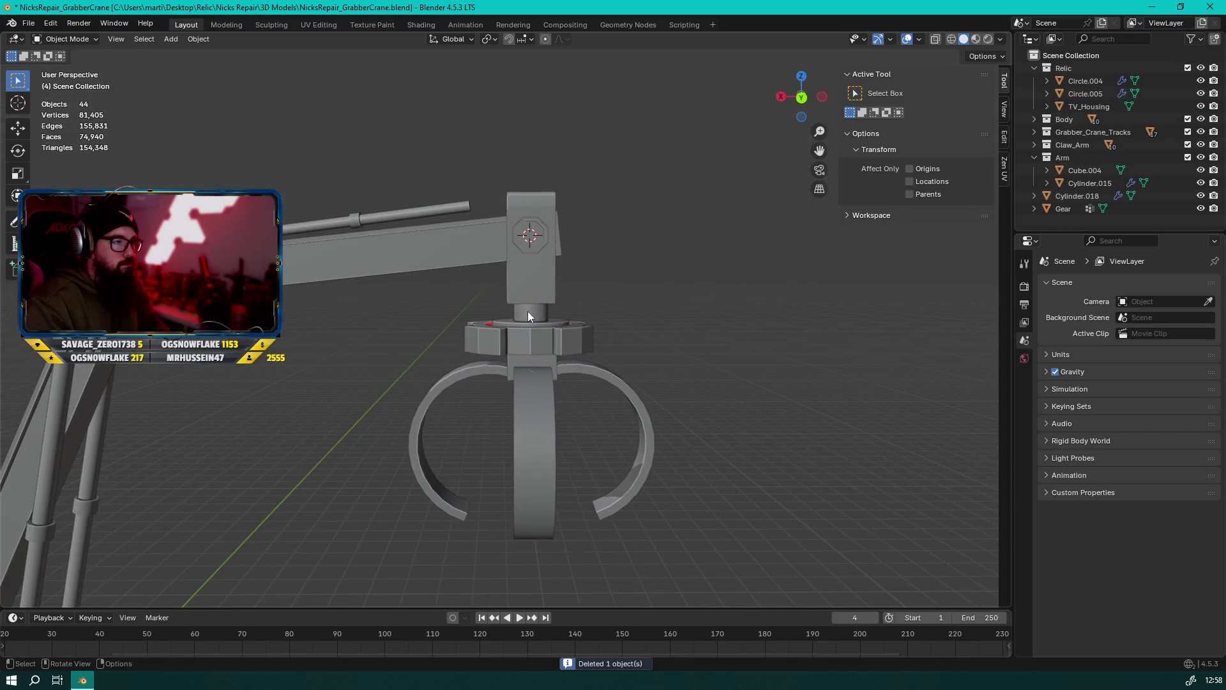
{"action": "left_click", "coordinate": [578, 337]}
{"action": "key", "text": "g"}
{"action": "key", "text": "z"}
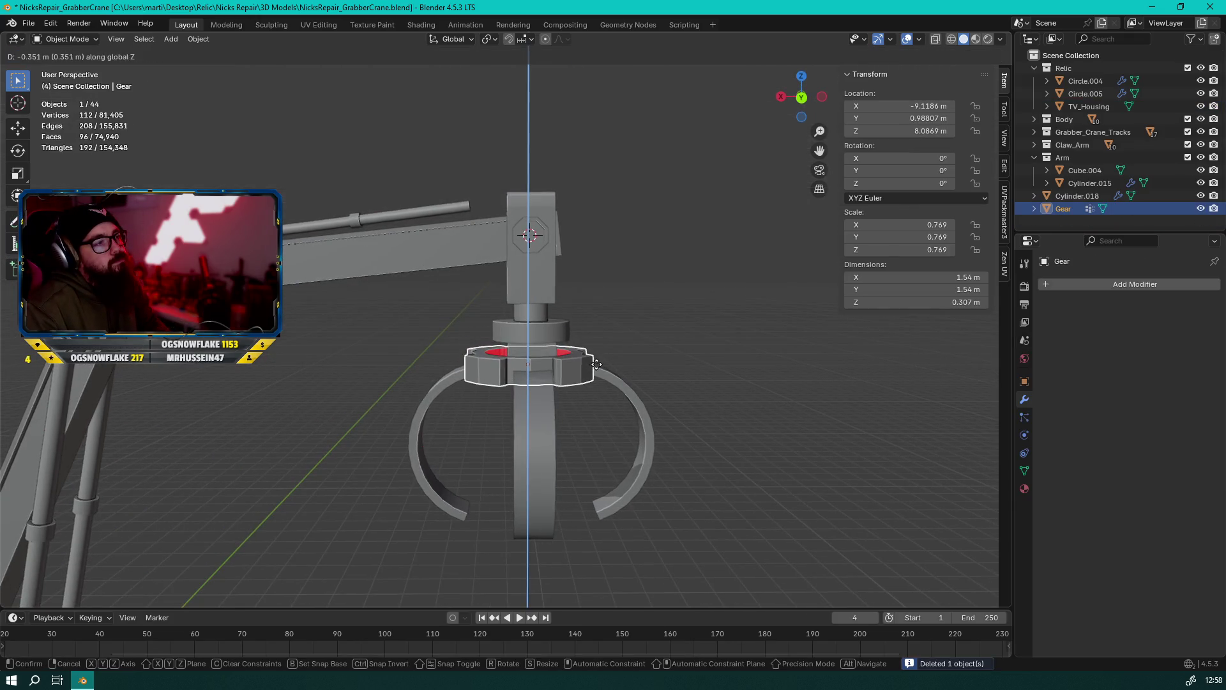
{"action": "left_click", "coordinate": [594, 362]}
{"action": "mouse_move", "coordinate": [594, 363]}
{"action": "middle_mouse_down"}
{"action": "mouse_move", "coordinate": [484, 385]}
{"action": "mouse_move", "coordinate": [521, 393]}
{"action": "mouse_move", "coordinate": [535, 378]}
{"action": "mouse_move", "coordinate": [550, 408]}
{"action": "middle_mouse_up"}
Rescale the gear along X, then shrink it slightly overall
{"action": "scroll", "coordinate": [506, 395], "scroll_direction": "up", "scroll_amount": 3}
{"action": "key", "text": "s"}
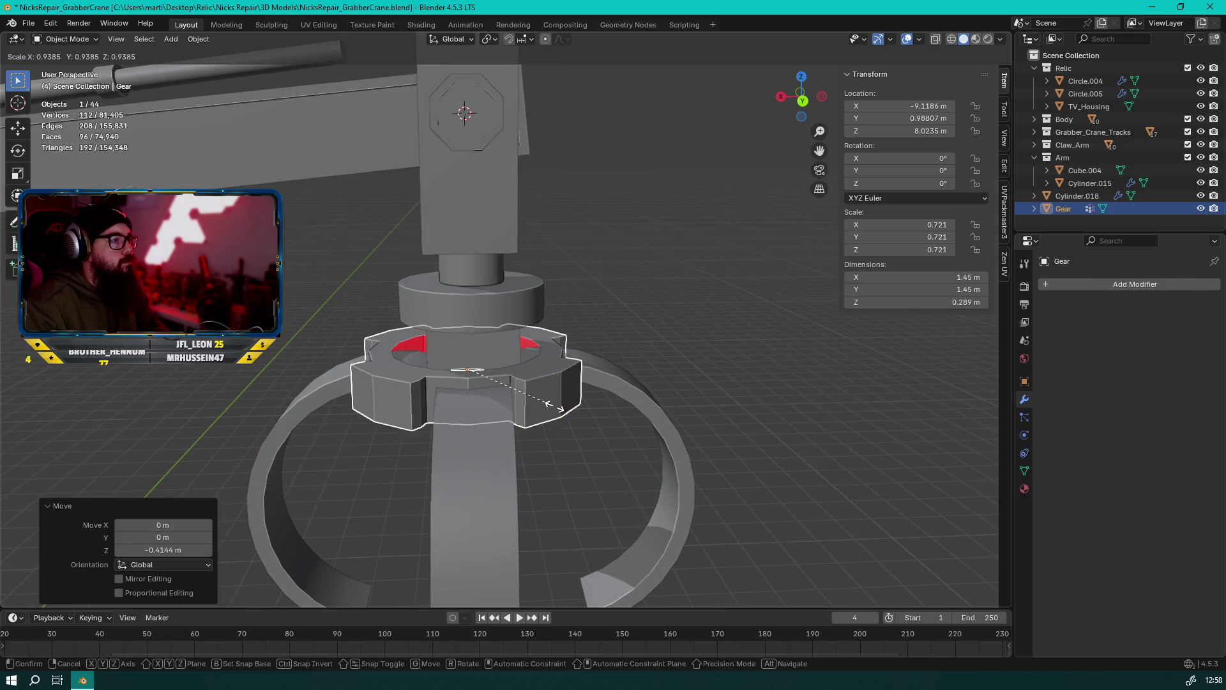
{"action": "key", "text": "x"}
{"action": "left_click", "coordinate": [552, 404]}
{"action": "key", "text": "s"}
{"action": "left_click", "coordinate": [557, 404]}
Nudge the gear slightly along X and drop it a little along Z
{"action": "key", "text": "g"}
{"action": "key", "text": "x"}
{"action": "left_click", "coordinate": [554, 407]}
{"action": "key", "text": "g"}
{"action": "key", "text": "z"}
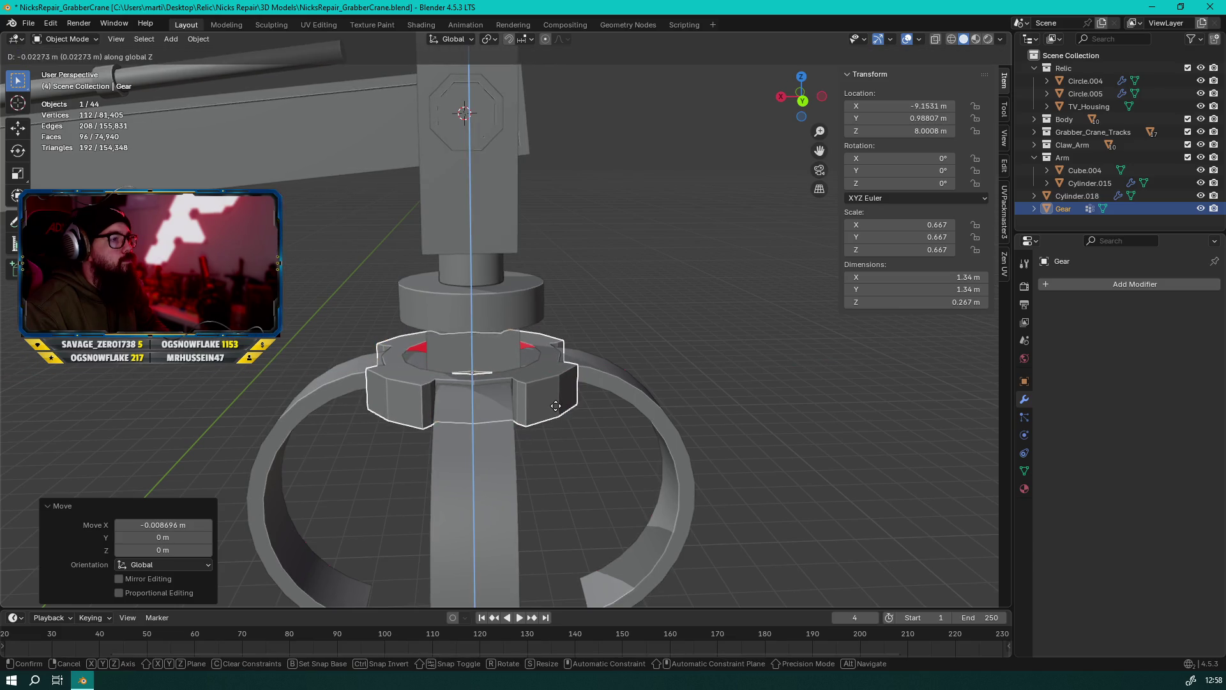
{"action": "left_click", "coordinate": [556, 407]}
{"action": "mouse_move", "coordinate": [507, 404]}
{"action": "middle_mouse_down"}
{"action": "mouse_move", "coordinate": [603, 331]}
{"action": "mouse_move", "coordinate": [566, 308]}
{"action": "mouse_move", "coordinate": [475, 373]}
{"action": "mouse_move", "coordinate": [448, 377]}
{"action": "mouse_move", "coordinate": [458, 401]}
{"action": "middle_mouse_up"}
Raise the gear along Z to 8.0221 m, just under the mounting collar
{"action": "key", "text": "g"}
{"action": "key", "text": "z"}
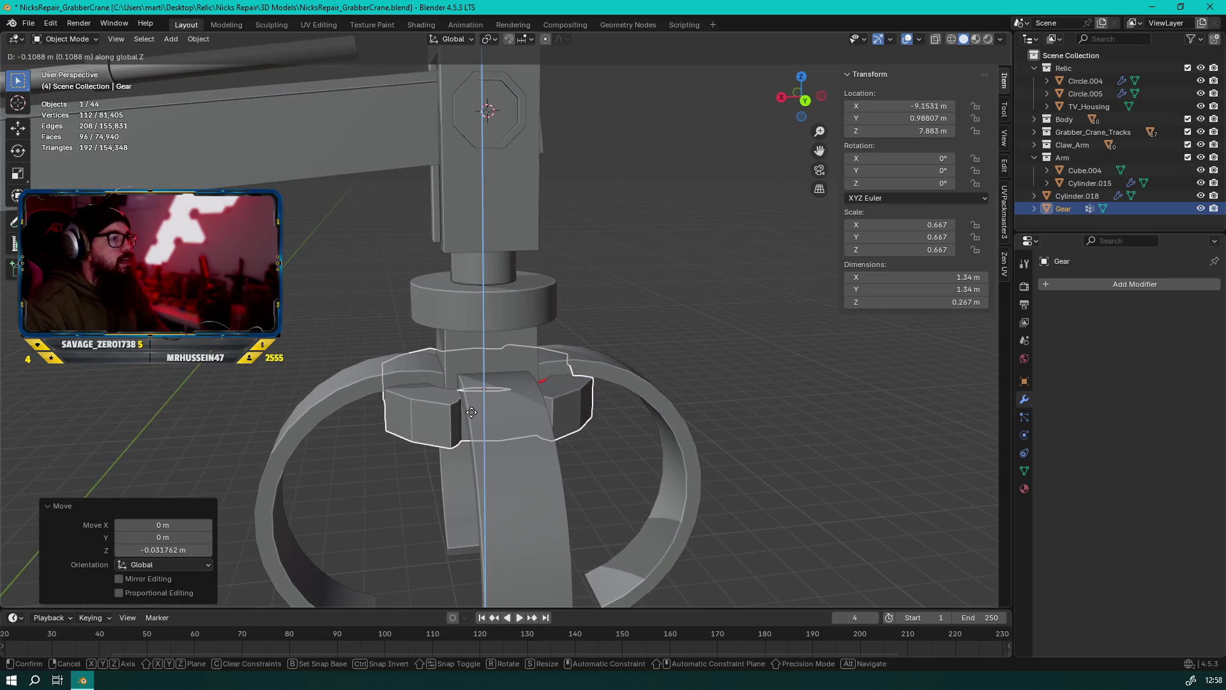
{"action": "mouse_move", "coordinate": [473, 413]}
{"action": "middle_mouse_down", "text": "alt"}
{"action": "mouse_move", "coordinate": [488, 282]}
{"action": "mouse_move", "coordinate": [481, 373]}
{"action": "mouse_move", "coordinate": [501, 404]}
{"action": "mouse_move", "coordinate": [352, 411]}
{"action": "mouse_move", "coordinate": [561, 375]}
{"action": "mouse_move", "coordinate": [705, 404]}
{"action": "middle_mouse_up", "text": "alt"}
{"action": "left_click", "coordinate": [482, 351]}
{"action": "scroll", "coordinate": [481, 350], "scroll_direction": "down", "scroll_amount": 4}
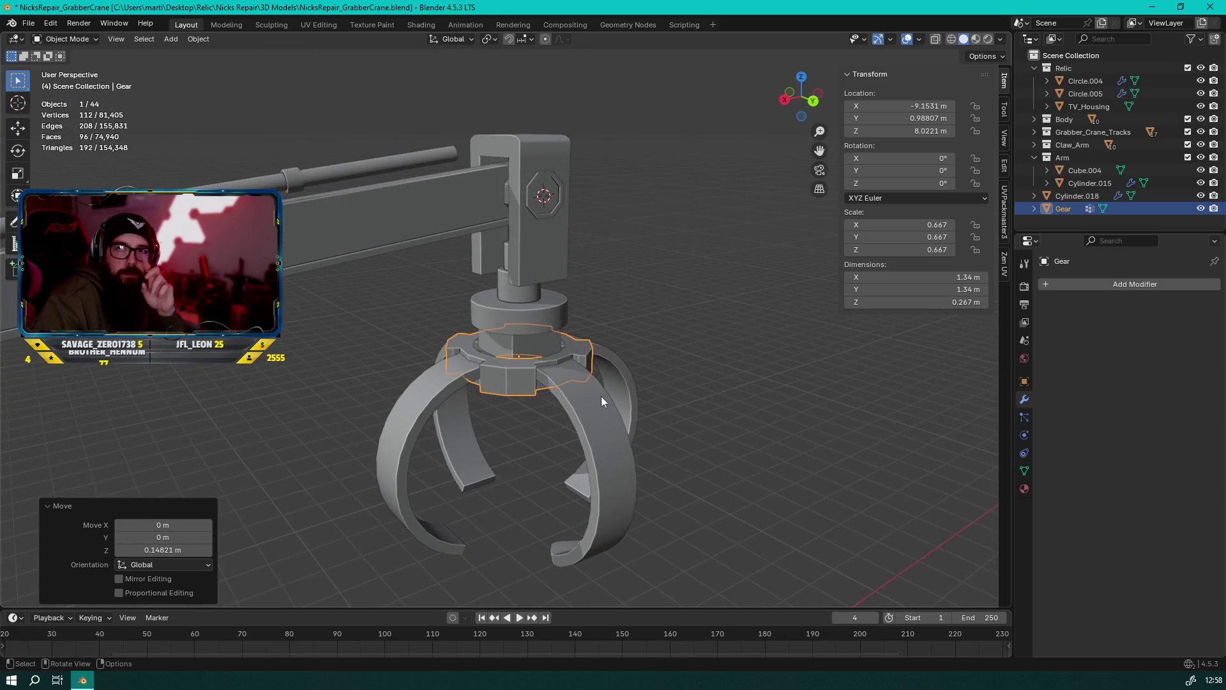
{"action": "scroll", "coordinate": [569, 383], "scroll_direction": "up", "scroll_amount": 4}
{"action": "mouse_move", "coordinate": [569, 383]}
{"action": "middle_mouse_down"}
{"action": "mouse_move", "coordinate": [539, 378]}
{"action": "mouse_move", "coordinate": [557, 298]}
{"action": "mouse_move", "coordinate": [526, 294]}
{"action": "mouse_move", "coordinate": [486, 328]}
{"action": "middle_mouse_up"}
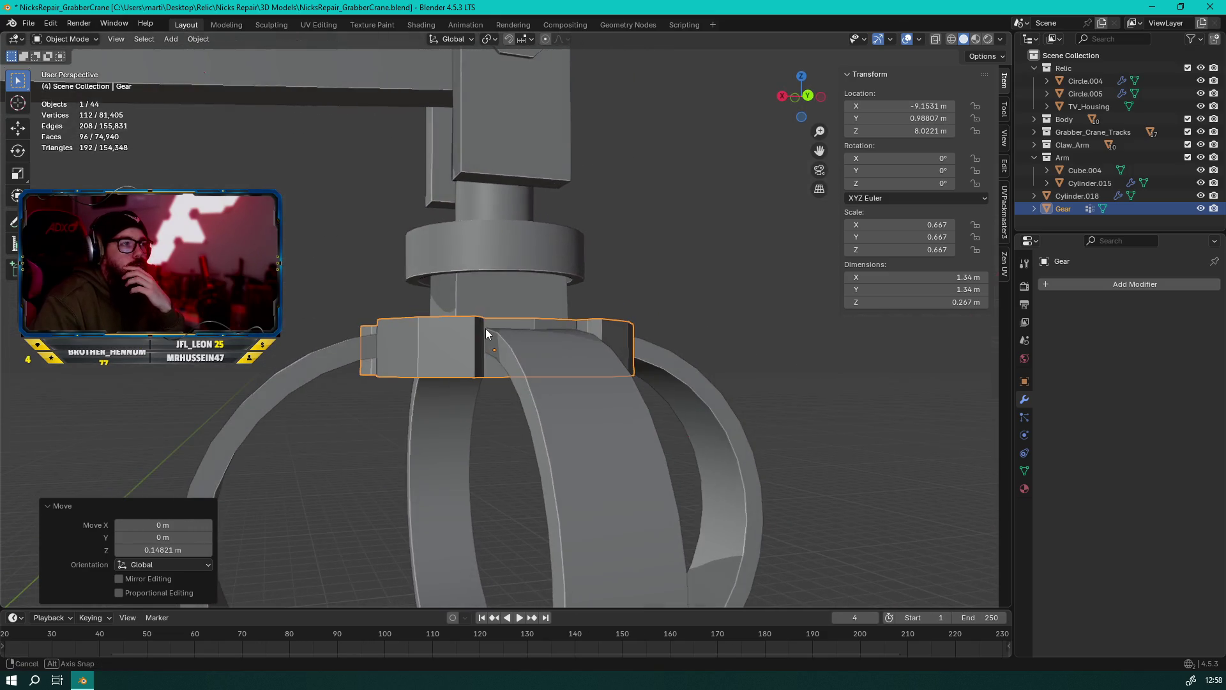
Flatten the gear to 0.419 Z scale and lift it slightly to Z 8.0569 m
{"action": "key", "text": "s"}
{"action": "key", "text": "z"}
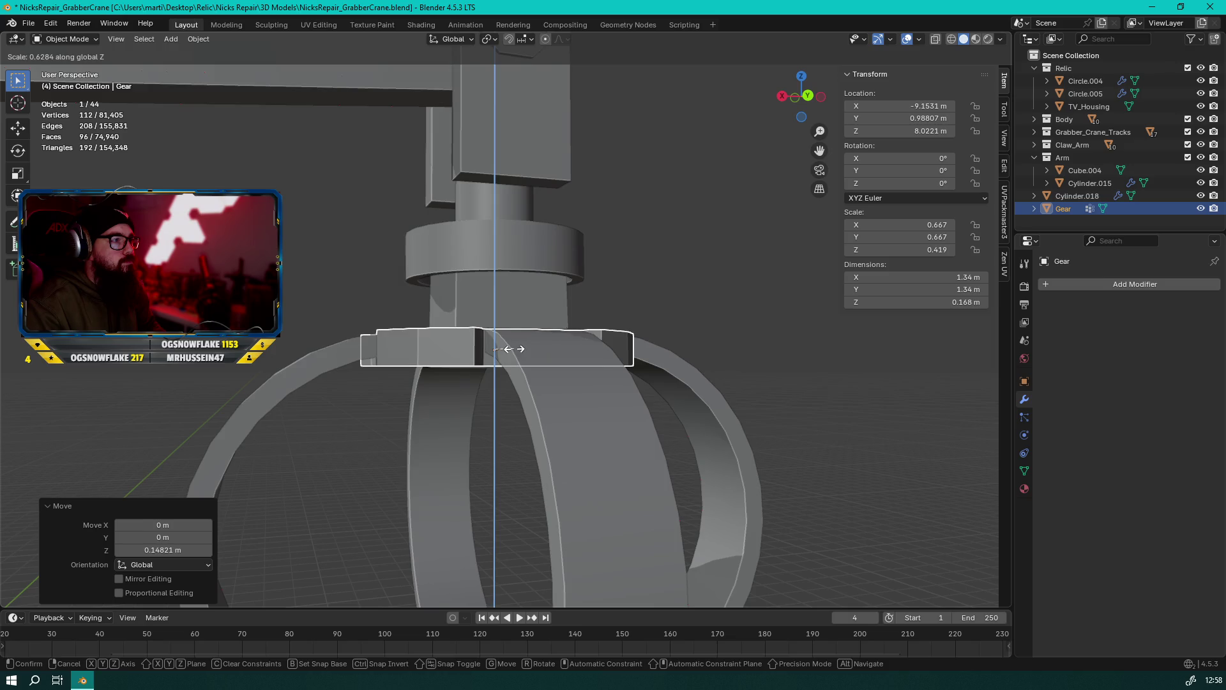
{"action": "left_click", "coordinate": [507, 349]}
{"action": "middle_click_drag", "start_coordinate": [508, 348], "coordinate": [533, 368]}
{"action": "key", "text": "g"}
{"action": "key", "text": "z"}
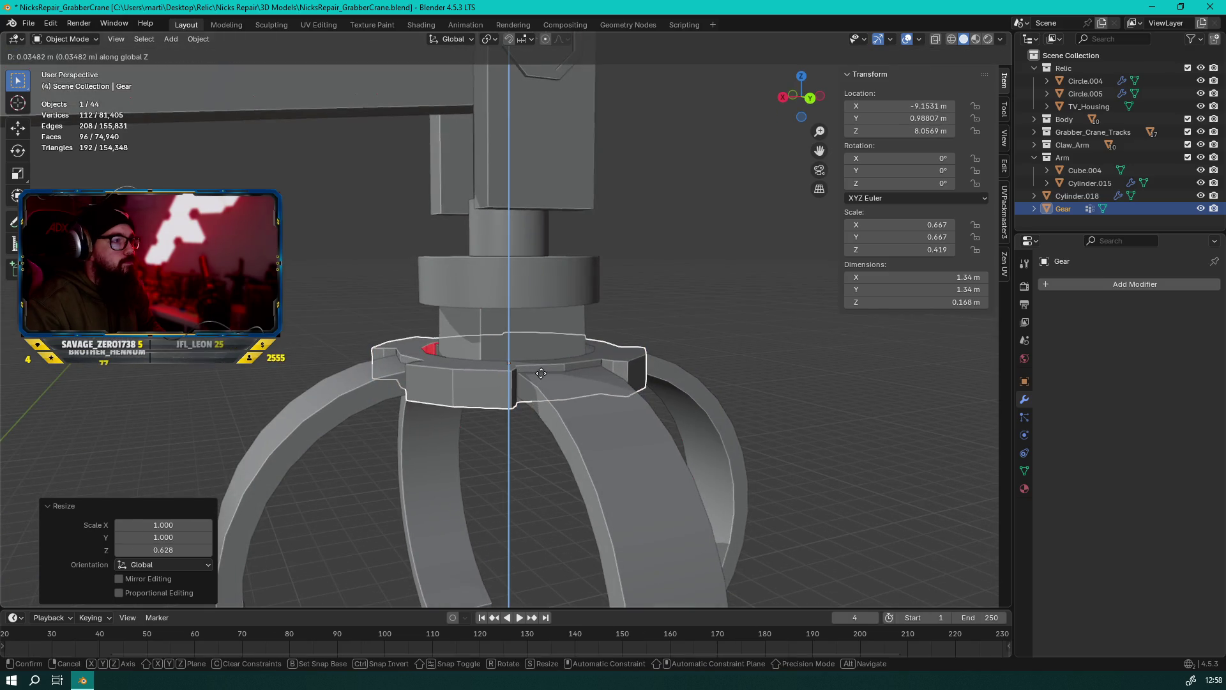
{"action": "left_click", "coordinate": [541, 372]}
{"action": "mouse_move", "coordinate": [544, 375]}
{"action": "middle_mouse_down"}
{"action": "mouse_move", "coordinate": [474, 385]}
{"action": "mouse_move", "coordinate": [416, 450]}
{"action": "mouse_move", "coordinate": [586, 471]}
{"action": "mouse_move", "coordinate": [646, 450]}
{"action": "middle_mouse_up"}
Delete the small piece at the gear's centre, leaving 43 objects
{"action": "key", "text": "s"}
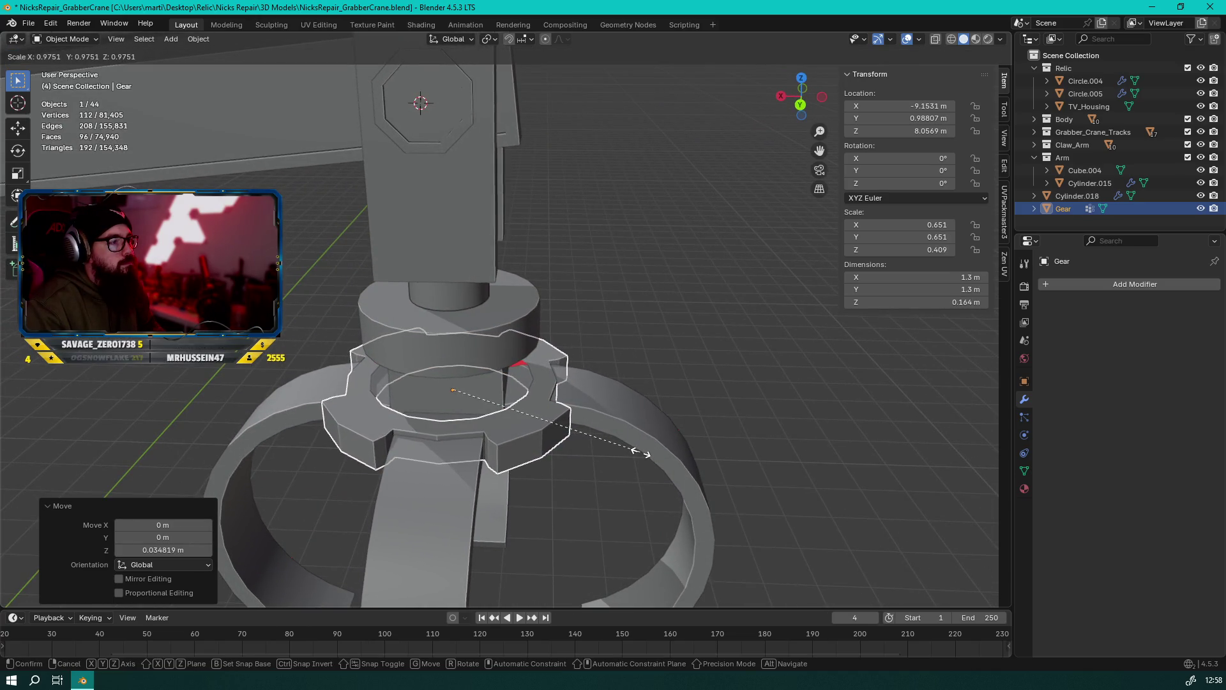
{"action": "right_click", "coordinate": [643, 452]}
{"action": "mouse_move", "coordinate": [530, 442]}
{"action": "middle_mouse_down"}
{"action": "mouse_move", "coordinate": [569, 424]}
{"action": "mouse_move", "coordinate": [661, 438]}
{"action": "mouse_move", "coordinate": [599, 443]}
{"action": "mouse_move", "coordinate": [493, 378]}
{"action": "mouse_move", "coordinate": [463, 384]}
{"action": "mouse_move", "coordinate": [507, 412]}
{"action": "mouse_move", "coordinate": [400, 390]}
{"action": "mouse_move", "coordinate": [649, 369]}
{"action": "mouse_move", "coordinate": [554, 330]}
{"action": "mouse_move", "coordinate": [505, 345]}
{"action": "mouse_move", "coordinate": [567, 409]}
{"action": "mouse_move", "coordinate": [646, 461]}
{"action": "mouse_move", "coordinate": [624, 480]}
{"action": "mouse_move", "coordinate": [572, 422]}
{"action": "middle_mouse_up"}
{"action": "left_click", "coordinate": [466, 350]}
{"action": "key", "text": "Delete"}
{"action": "scroll", "coordinate": [572, 420], "scroll_direction": "up", "scroll_amount": 2}
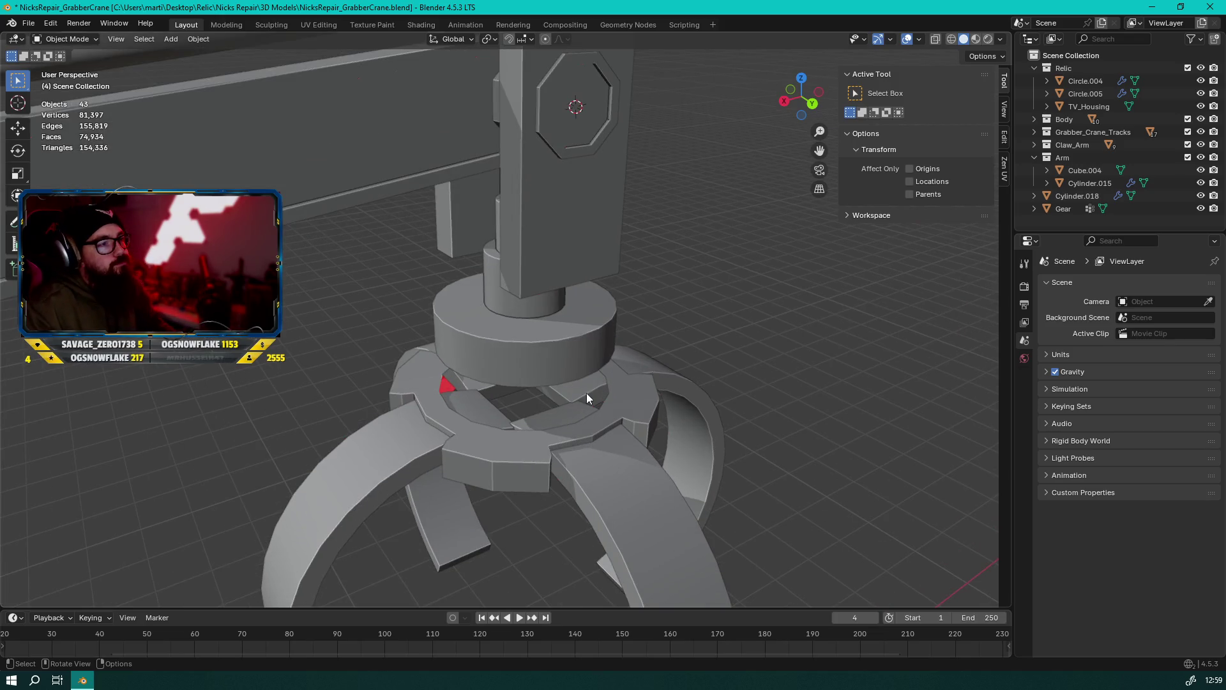
Select the four claw prongs and test a scale, then cancel it
{"action": "left_click", "coordinate": [586, 396], "text": "shift"}
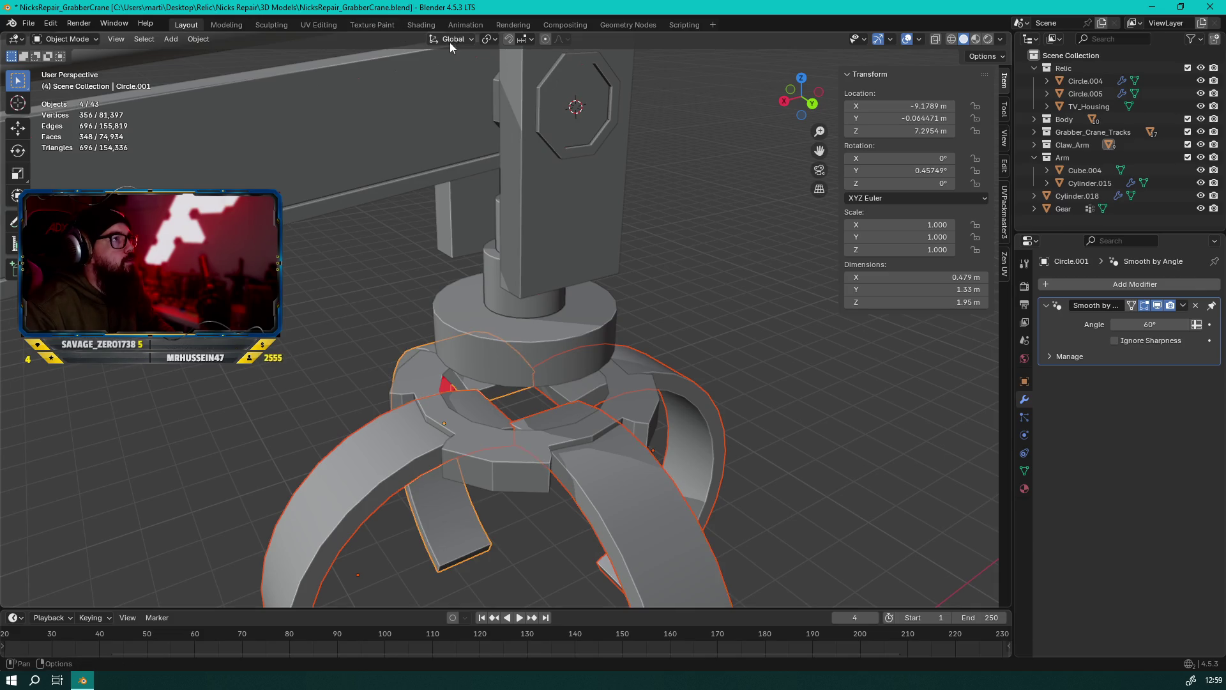
{"action": "mouse_move", "coordinate": [576, 363]}
{"action": "middle_mouse_down"}
{"action": "mouse_move", "coordinate": [611, 317]}
{"action": "mouse_move", "coordinate": [631, 380]}
{"action": "middle_mouse_up"}
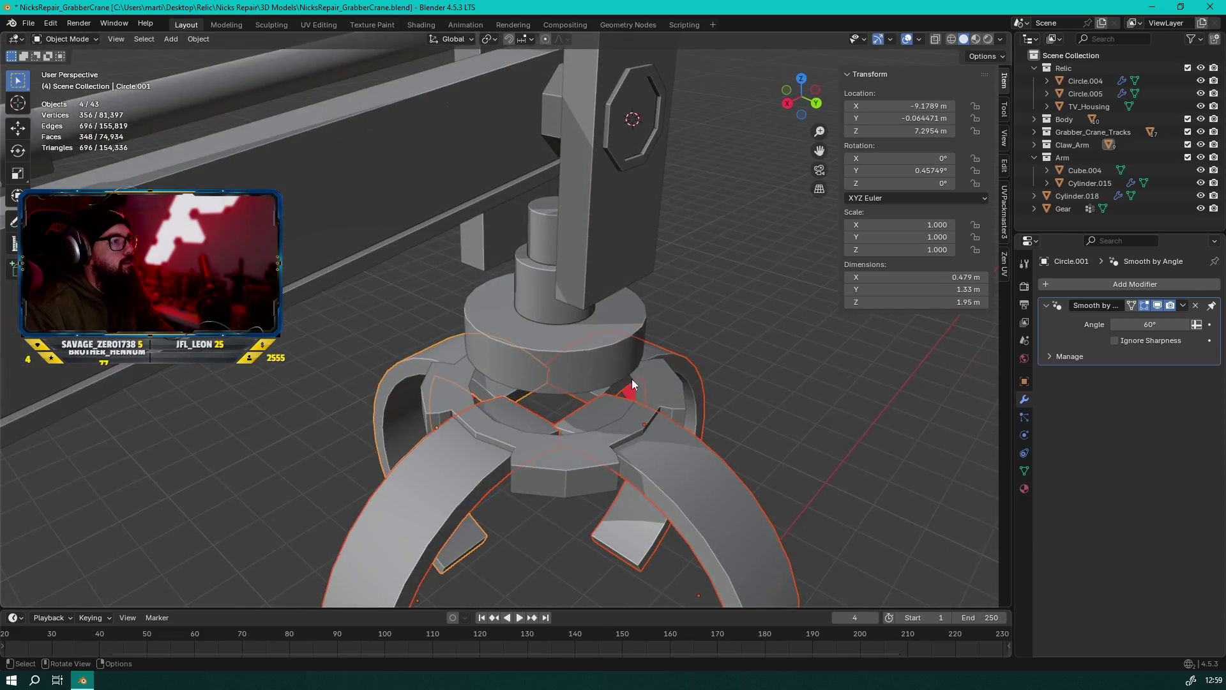
{"action": "key", "text": "s"}
{"action": "key", "text": "Escape"}
{"action": "middle_click_drag", "start_coordinate": [591, 434], "coordinate": [562, 358]}
Set the Transform Pivot Point to Individual Origins and test a transform
{"action": "left_click", "coordinate": [486, 39]}
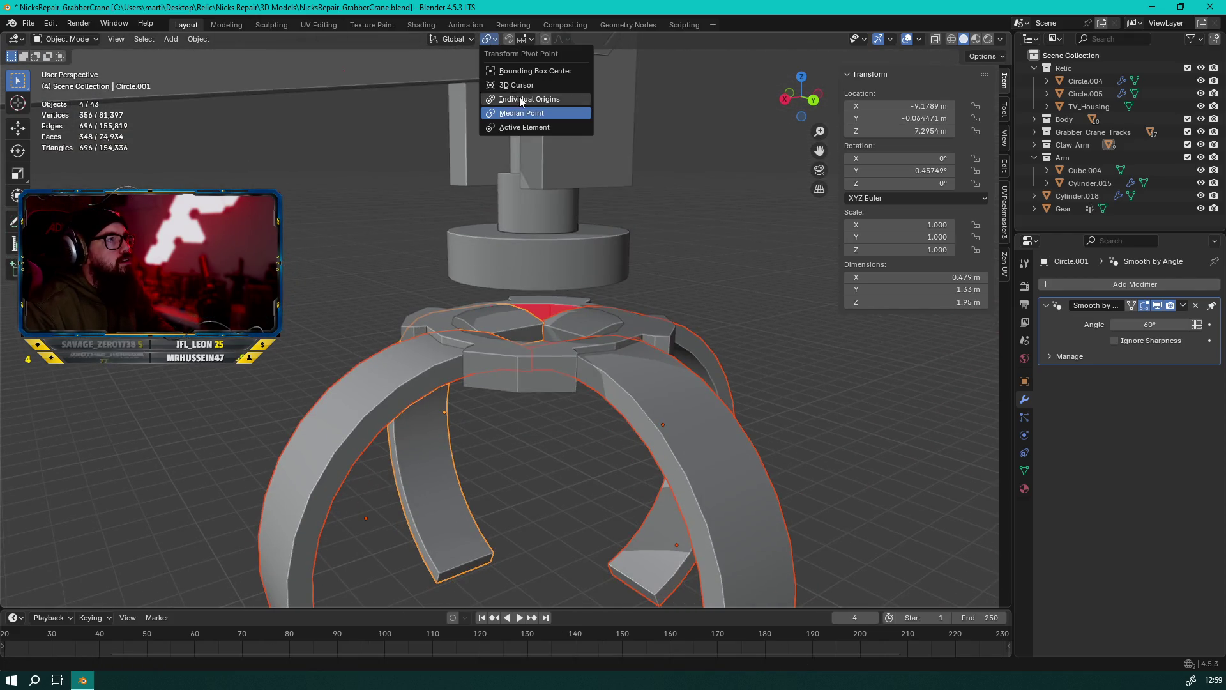
{"action": "left_click", "coordinate": [519, 99]}
{"action": "middle_click_drag", "start_coordinate": [575, 287], "coordinate": [657, 360]}
{"action": "key", "text": "s"}
{"action": "key", "text": "Escape"}
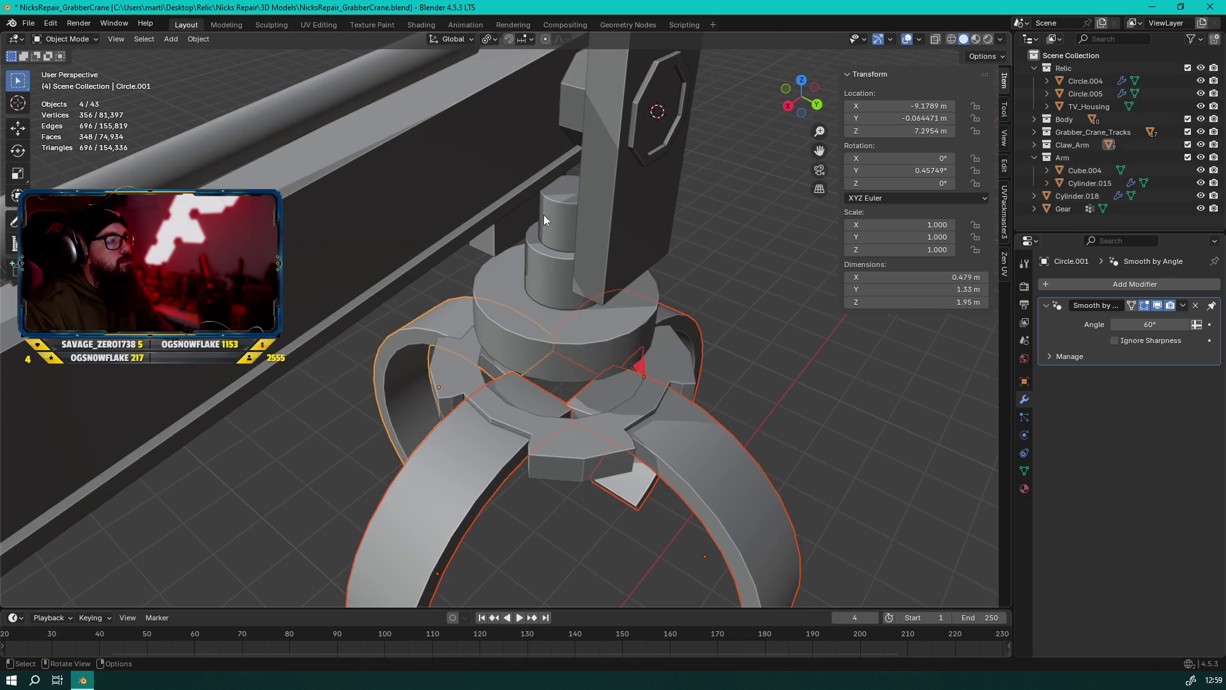
Switch the pivot to 3D Cursor and test a prong resize, then cancel
{"action": "left_click", "coordinate": [493, 40]}
{"action": "left_click", "coordinate": [519, 86]}
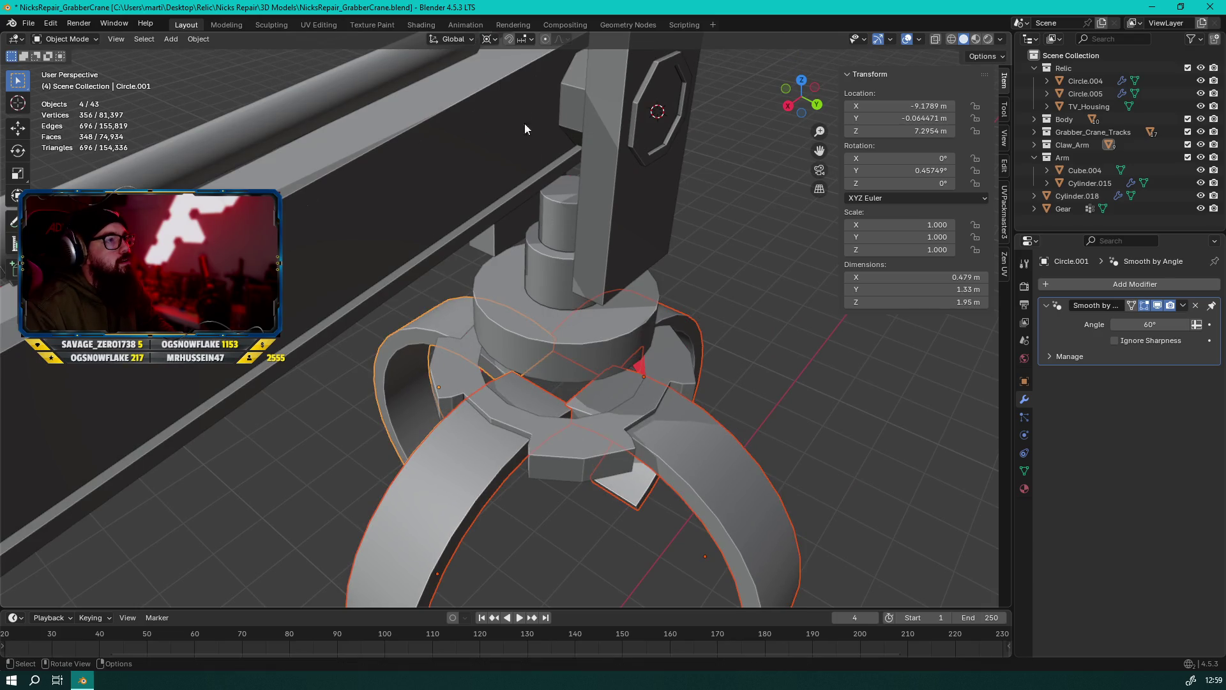
{"action": "mouse_move", "coordinate": [565, 399]}
{"action": "middle_mouse_down", "text": "shift"}
{"action": "mouse_move", "coordinate": [557, 365]}
{"action": "mouse_move", "coordinate": [579, 392]}
{"action": "middle_mouse_up", "text": "shift"}
{"action": "mouse_move", "coordinate": [566, 337]}
{"action": "middle_mouse_down"}
{"action": "mouse_move", "coordinate": [562, 175]}
{"action": "mouse_move", "coordinate": [570, 337]}
{"action": "middle_mouse_up"}
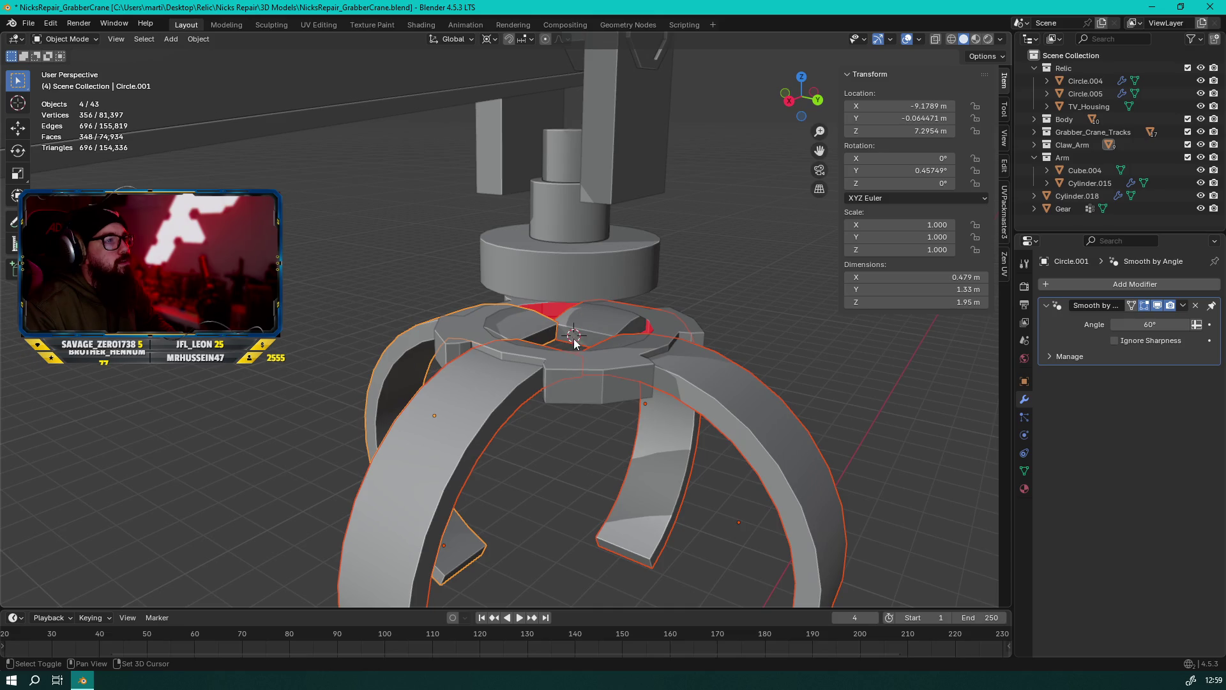
{"action": "key", "text": "s"}
{"action": "key", "text": "Escape"}
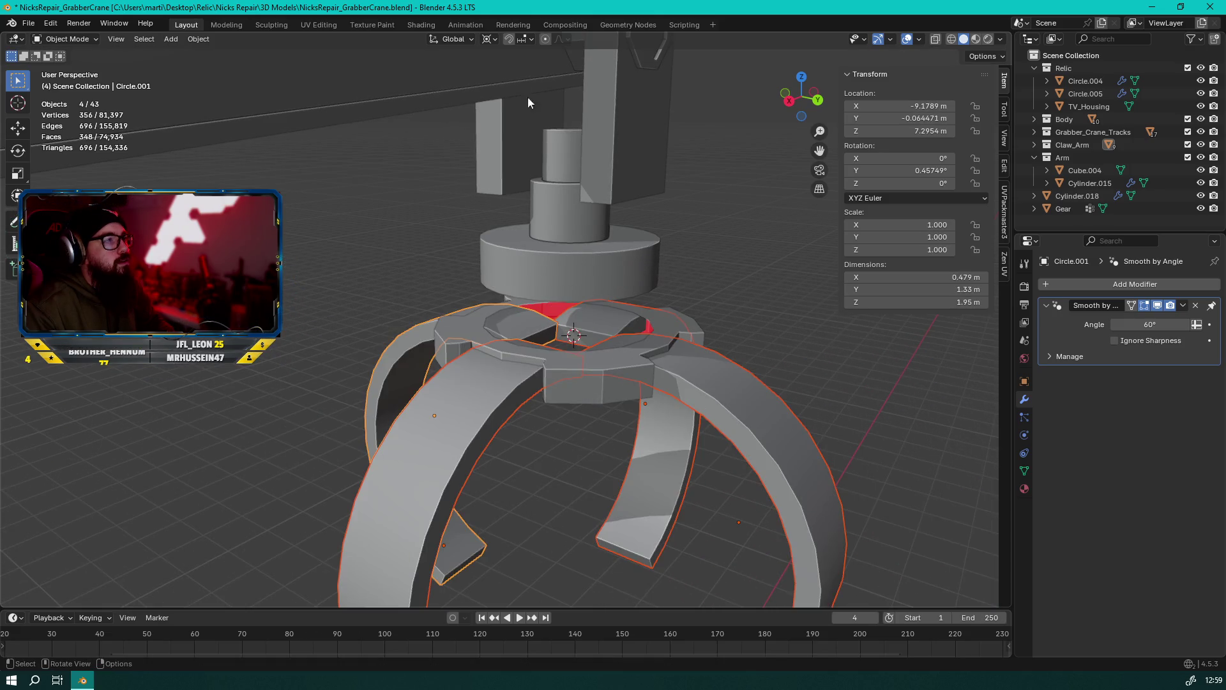
Set the pivot back to Individual Origins and begin moving the left prong along Y
{"action": "left_click", "coordinate": [488, 39]}
{"action": "left_click", "coordinate": [509, 106]}
{"action": "mouse_move", "coordinate": [509, 109]}
{"action": "middle_mouse_down"}
{"action": "mouse_move", "coordinate": [526, 204]}
{"action": "mouse_move", "coordinate": [527, 404]}
{"action": "middle_mouse_up"}
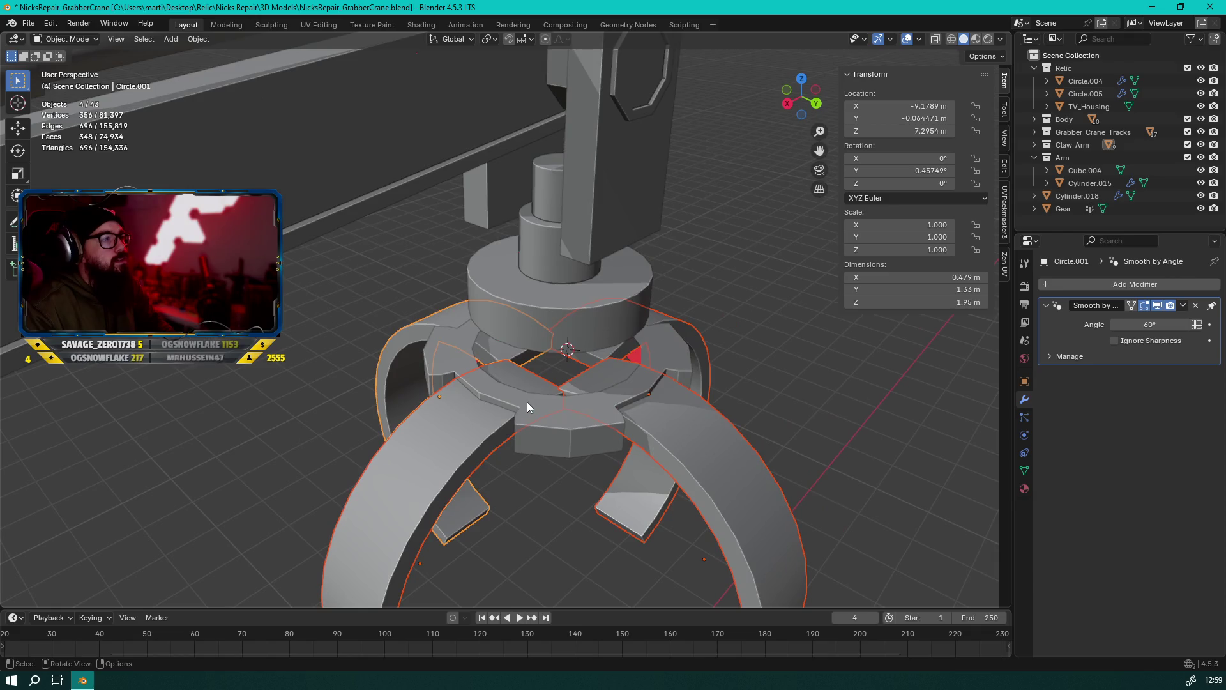
{"action": "key", "text": "g"}
{"action": "key", "text": "y"}
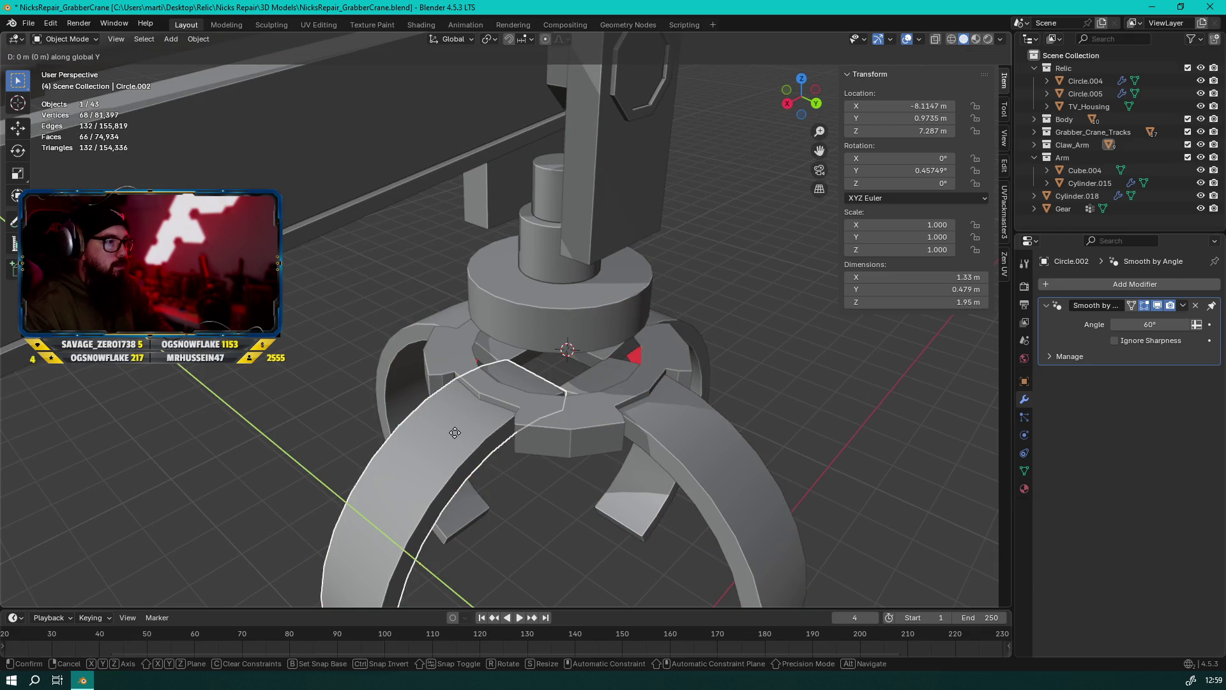
Finish shifting the left prong sideways and nudge it vertically
{"action": "left_click", "coordinate": [397, 458]}
{"action": "mouse_move", "coordinate": [539, 417]}
{"action": "middle_mouse_down"}
{"action": "mouse_move", "coordinate": [519, 321]}
{"action": "mouse_move", "coordinate": [544, 263]}
{"action": "mouse_move", "coordinate": [463, 262]}
{"action": "mouse_move", "coordinate": [457, 282]}
{"action": "mouse_move", "coordinate": [520, 398]}
{"action": "mouse_move", "coordinate": [393, 411]}
{"action": "mouse_move", "coordinate": [593, 370]}
{"action": "mouse_move", "coordinate": [523, 271]}
{"action": "middle_mouse_up"}
{"action": "key", "text": "g"}
{"action": "key", "text": "z"}
{"action": "left_click", "coordinate": [464, 254]}
Shift the right claw prong along X and nudge it vertically
{"action": "left_click", "coordinate": [592, 370]}
{"action": "key", "text": "g"}
{"action": "key", "text": "x"}
{"action": "left_click", "coordinate": [656, 375]}
{"action": "key", "text": "g"}
{"action": "key", "text": "z"}
{"action": "left_click", "coordinate": [524, 268]}
Shift another claw prong along Y twice to adjust its position
{"action": "mouse_move", "coordinate": [404, 304]}
{"action": "middle_mouse_down"}
{"action": "mouse_move", "coordinate": [492, 370]}
{"action": "mouse_move", "coordinate": [680, 419]}
{"action": "mouse_move", "coordinate": [663, 435]}
{"action": "mouse_move", "coordinate": [507, 332]}
{"action": "mouse_move", "coordinate": [501, 273]}
{"action": "mouse_move", "coordinate": [467, 224]}
{"action": "middle_mouse_up"}
{"action": "left_click", "coordinate": [663, 433]}
{"action": "key", "text": "g"}
{"action": "key", "text": "y"}
{"action": "left_click", "coordinate": [511, 300]}
{"action": "key", "text": "g"}
{"action": "key", "text": "y"}
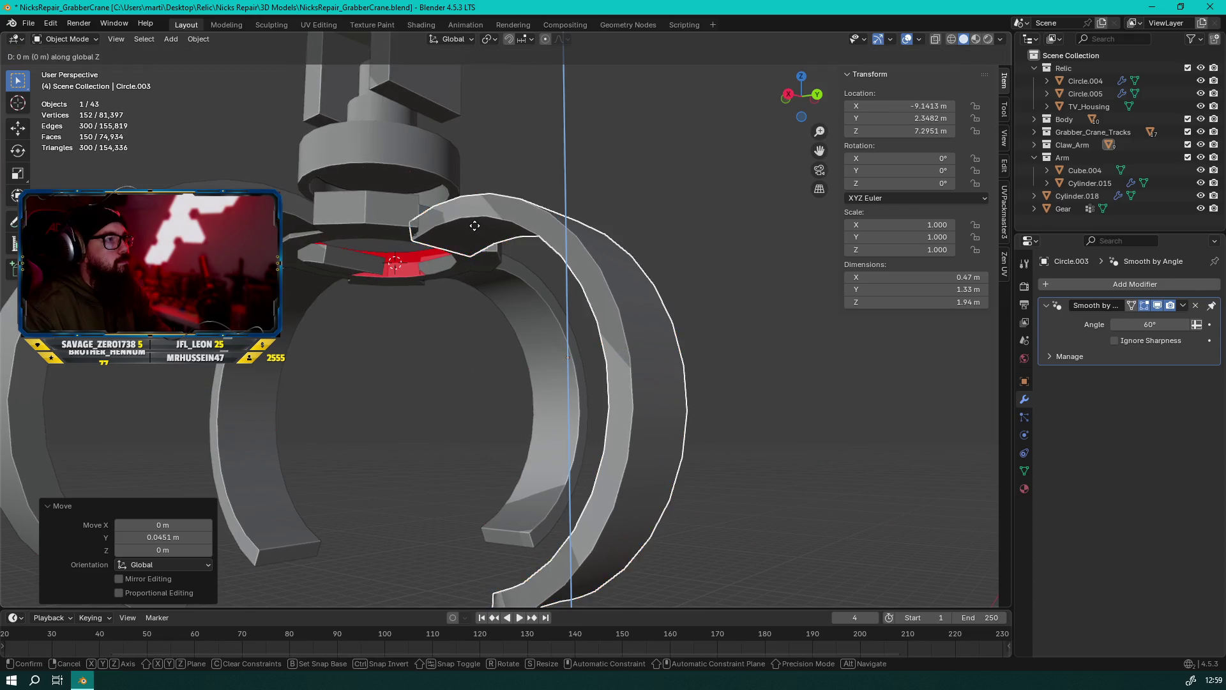
{"action": "left_click", "coordinate": [475, 220]}
Shift the left claw prong along Y and nudge it vertically
{"action": "mouse_move", "coordinate": [475, 221]}
{"action": "middle_mouse_down"}
{"action": "mouse_move", "coordinate": [476, 336]}
{"action": "mouse_move", "coordinate": [553, 310]}
{"action": "mouse_move", "coordinate": [392, 335]}
{"action": "middle_mouse_up"}
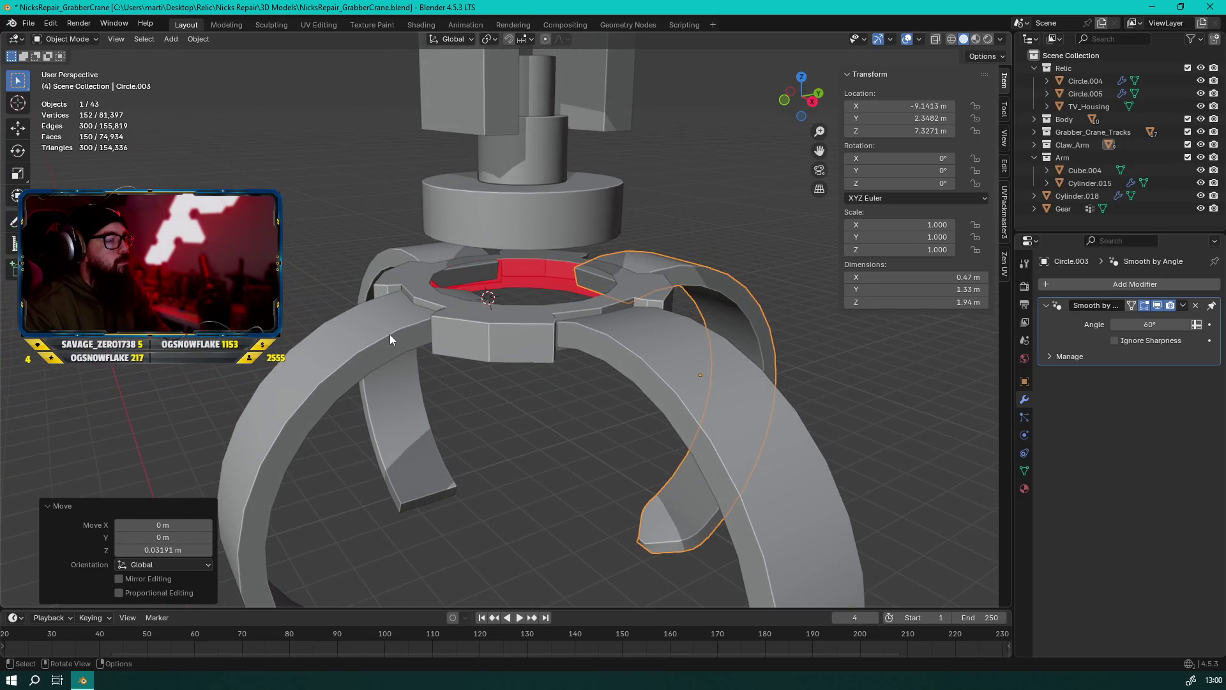
{"action": "left_click", "coordinate": [392, 335]}
{"action": "key", "text": "g"}
{"action": "key", "text": "y"}
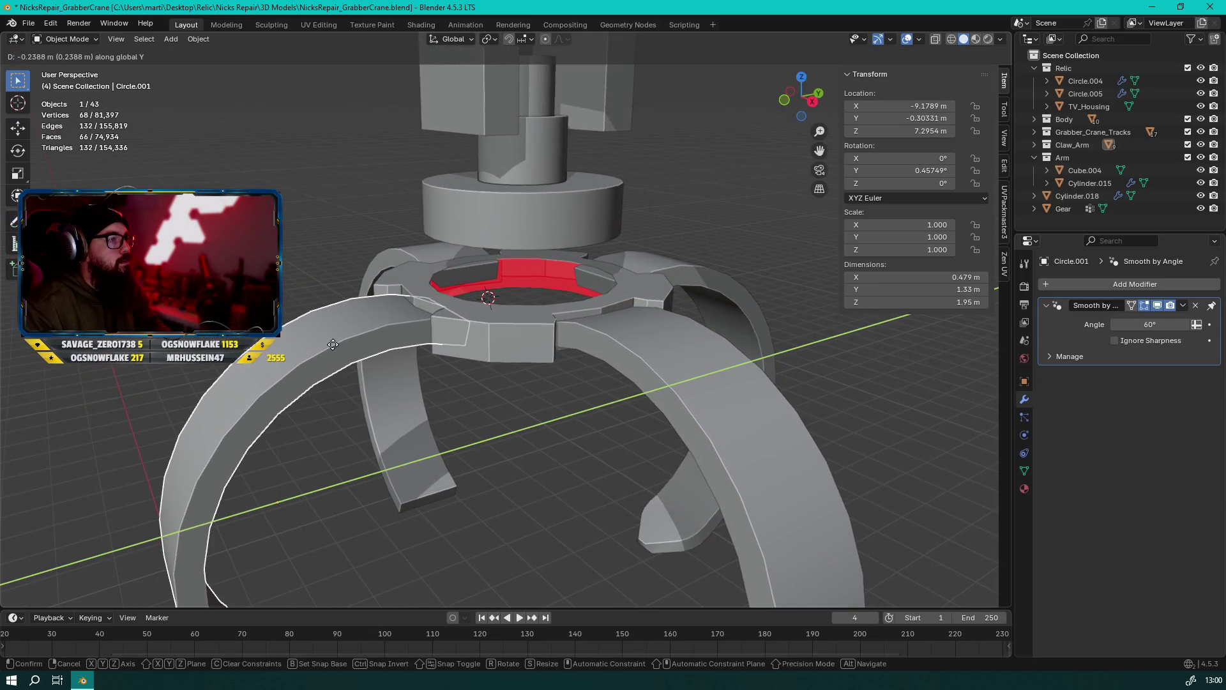
{"action": "left_click", "coordinate": [339, 355]}
{"action": "mouse_move", "coordinate": [339, 356]}
{"action": "middle_mouse_down"}
{"action": "mouse_move", "coordinate": [372, 296]}
{"action": "mouse_move", "coordinate": [364, 288]}
{"action": "mouse_move", "coordinate": [429, 372]}
{"action": "mouse_move", "coordinate": [599, 396]}
{"action": "mouse_move", "coordinate": [388, 346]}
{"action": "mouse_move", "coordinate": [447, 320]}
{"action": "mouse_move", "coordinate": [584, 371]}
{"action": "mouse_move", "coordinate": [599, 408]}
{"action": "mouse_move", "coordinate": [436, 465]}
{"action": "mouse_move", "coordinate": [364, 365]}
{"action": "middle_mouse_up"}
{"action": "key", "text": "g"}
{"action": "key", "text": "z"}
{"action": "left_click", "coordinate": [367, 284]}
Select a prong and try rotating it about Y, then cancel
{"action": "left_click", "coordinate": [595, 380]}
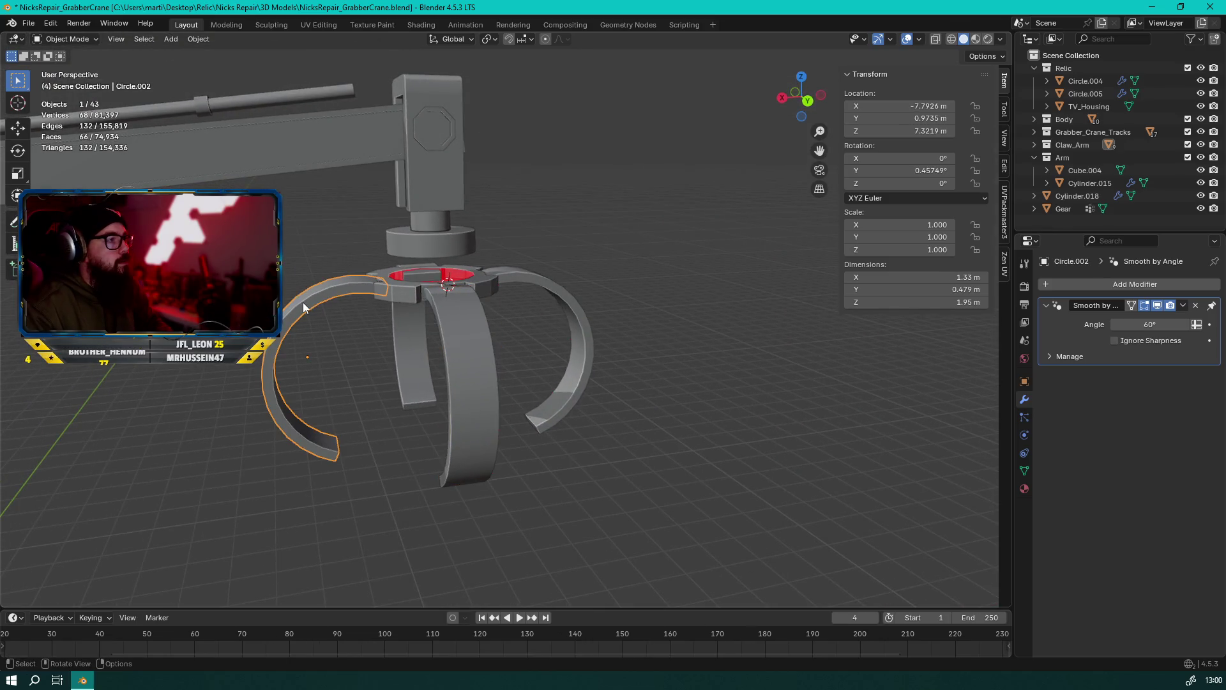
{"action": "key", "text": "r"}
{"action": "key", "text": "y"}
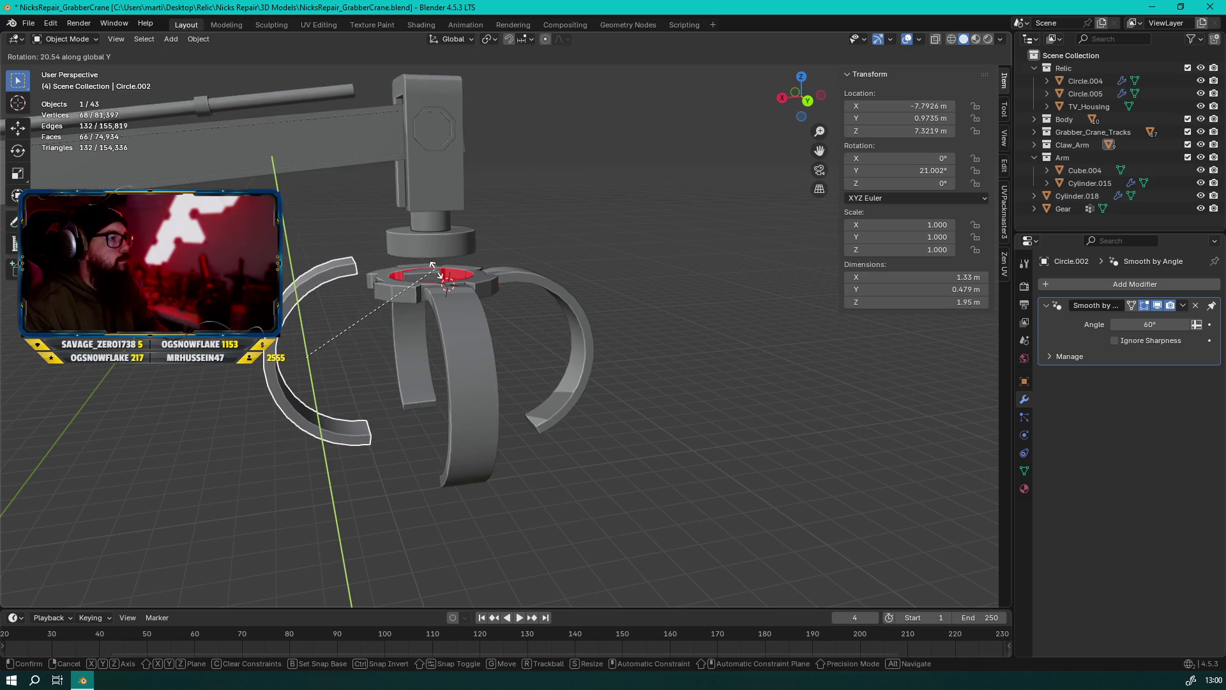
{"action": "key", "text": "Escape"}
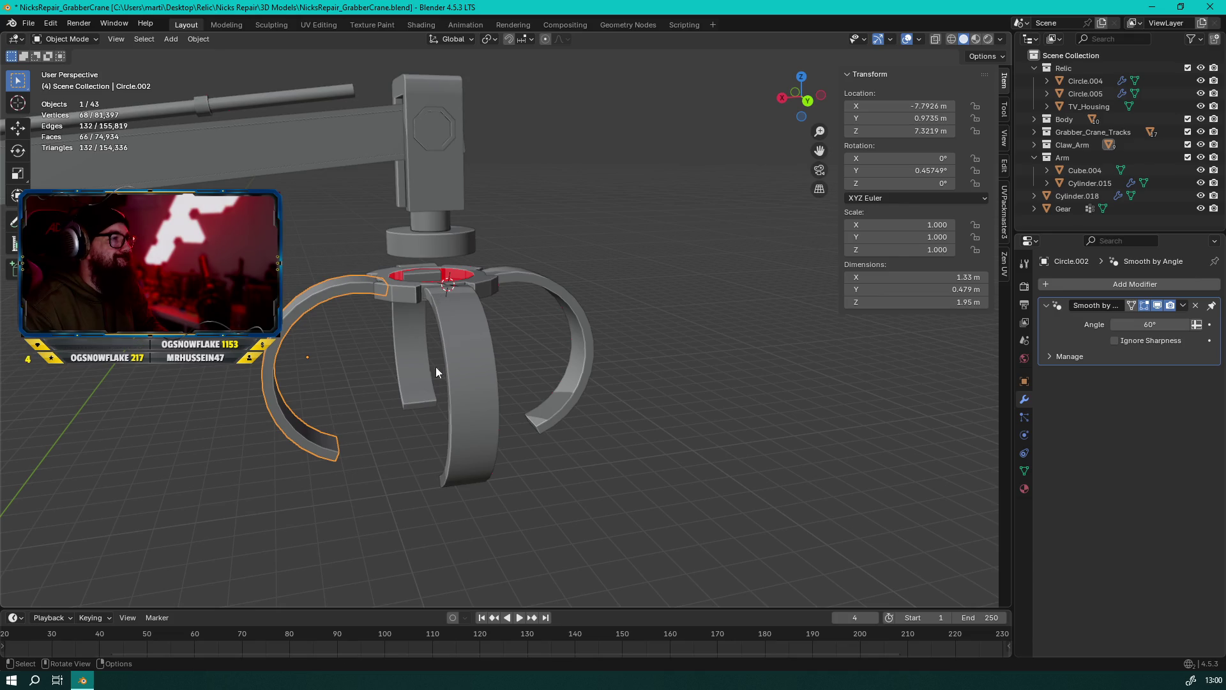
{"action": "mouse_move", "coordinate": [415, 362]}
{"action": "middle_mouse_down"}
{"action": "mouse_move", "coordinate": [444, 438]}
{"action": "mouse_move", "coordinate": [438, 341]}
{"action": "mouse_move", "coordinate": [501, 238]}
{"action": "mouse_move", "coordinate": [600, 233]}
{"action": "middle_mouse_up"}
Snap the 3D cursor to the gear and set the pivot to 3D Cursor for the left prong
{"action": "left_click", "coordinate": [489, 235]}
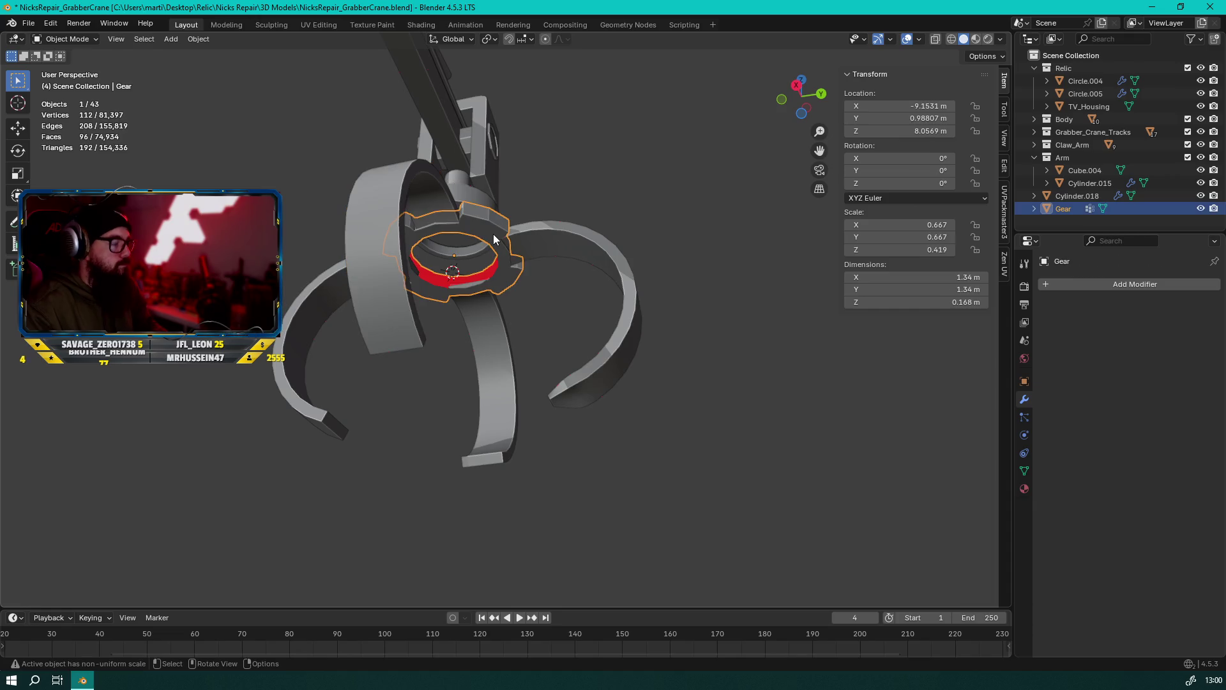
{"action": "key", "text": "shift+s"}
{"action": "left_click", "coordinate": [490, 308]}
{"action": "mouse_move", "coordinate": [490, 308]}
{"action": "middle_mouse_down"}
{"action": "mouse_move", "coordinate": [308, 335]}
{"action": "mouse_move", "coordinate": [316, 269]}
{"action": "middle_mouse_up"}
{"action": "left_click", "coordinate": [317, 270]}
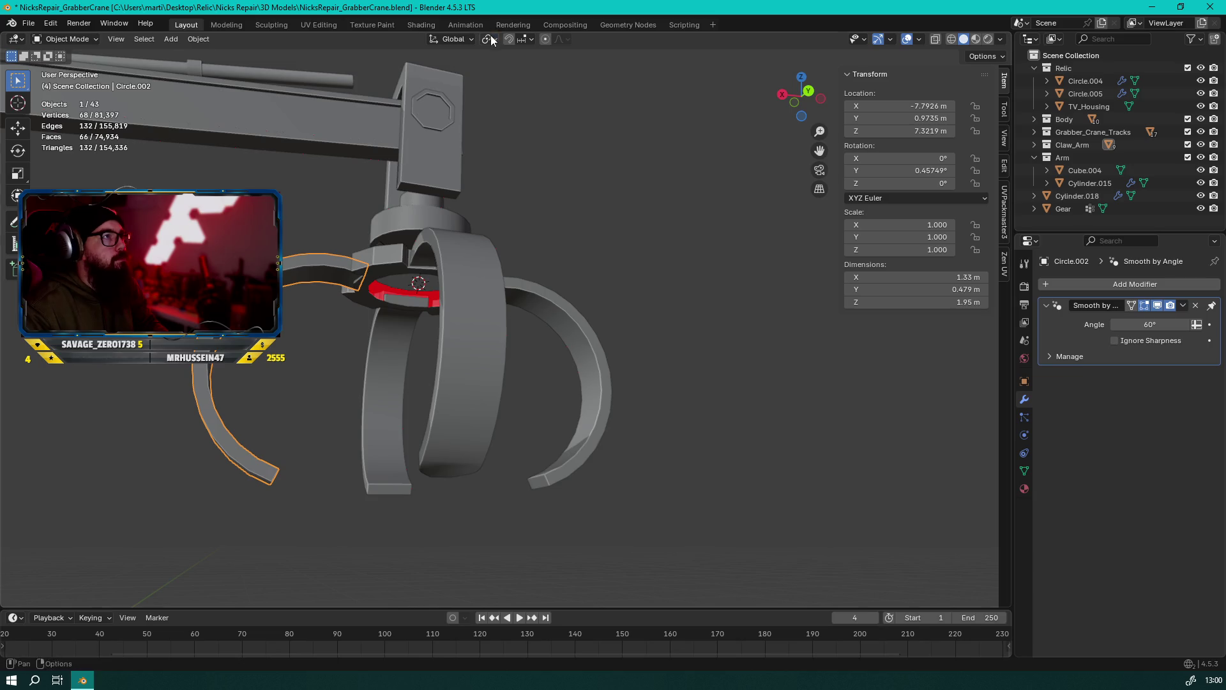
{"action": "left_click", "coordinate": [489, 39]}
{"action": "left_click", "coordinate": [510, 85]}
Tilt the left prong 14.6° about Y and raise it along Z
{"action": "key", "text": "r"}
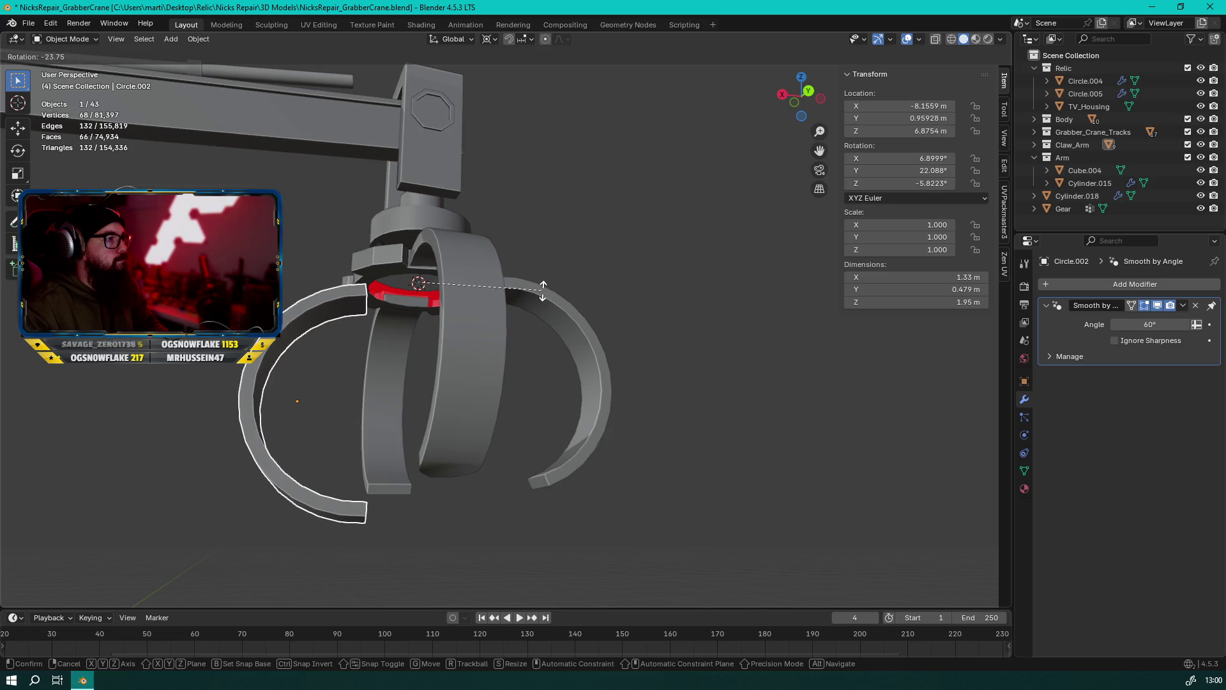
{"action": "key", "text": "y"}
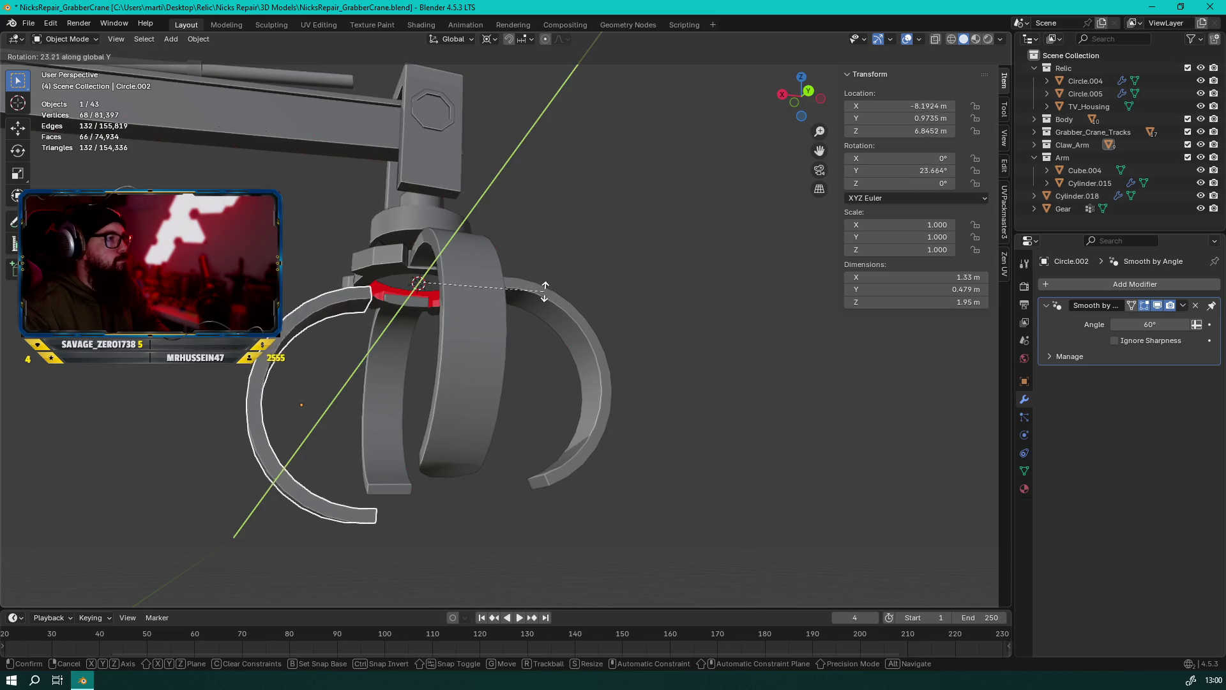
{"action": "mouse_move", "coordinate": [550, 290]}
{"action": "middle_mouse_down"}
{"action": "mouse_move", "coordinate": [463, 367]}
{"action": "mouse_move", "coordinate": [454, 397]}
{"action": "middle_mouse_up"}
{"action": "key", "text": "y"}
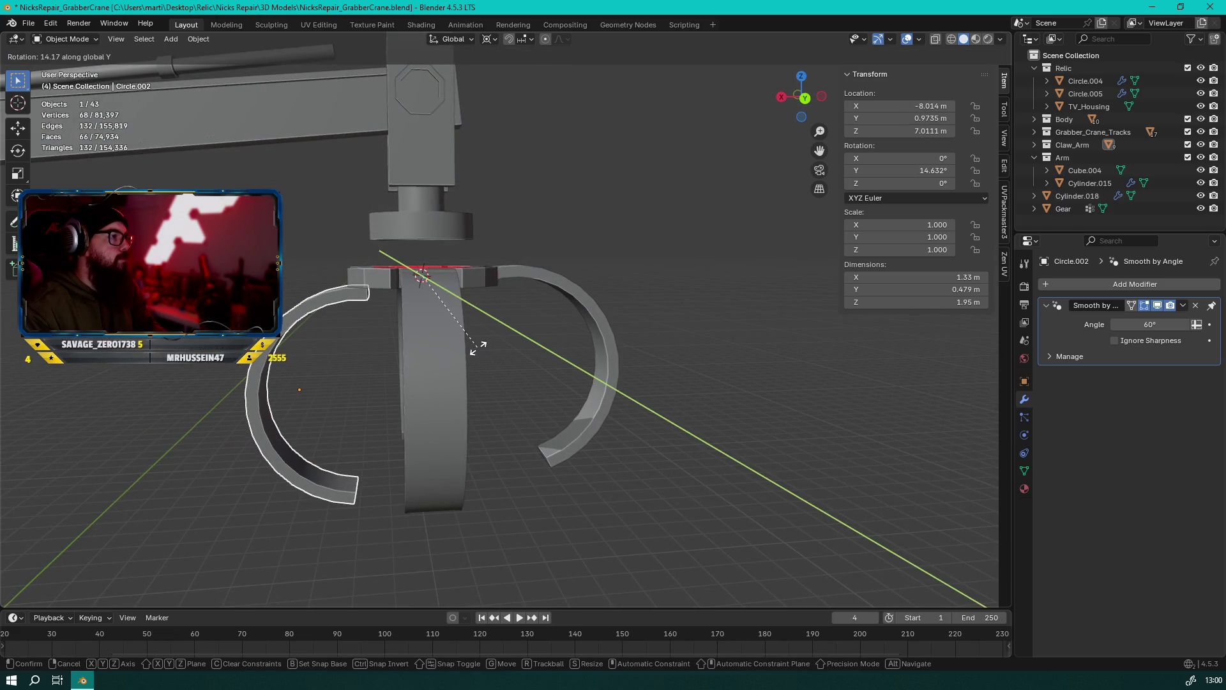
{"action": "left_click", "coordinate": [478, 346]}
{"action": "mouse_move", "coordinate": [476, 349]}
{"action": "middle_mouse_down"}
{"action": "mouse_move", "coordinate": [551, 339]}
{"action": "mouse_move", "coordinate": [600, 351]}
{"action": "mouse_move", "coordinate": [478, 377]}
{"action": "mouse_move", "coordinate": [480, 434]}
{"action": "mouse_move", "coordinate": [447, 262]}
{"action": "mouse_move", "coordinate": [499, 284]}
{"action": "mouse_move", "coordinate": [507, 351]}
{"action": "middle_mouse_up"}
{"action": "key", "text": "g"}
{"action": "key", "text": "z"}
{"action": "left_click", "coordinate": [598, 336]}
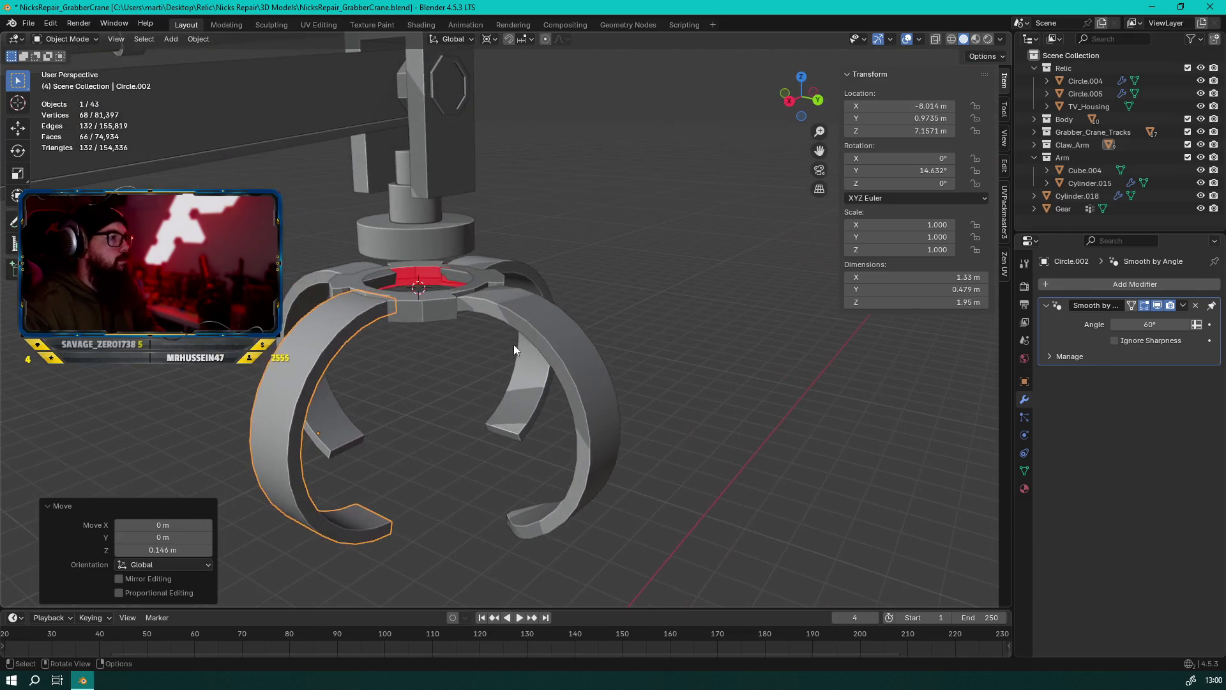
Delete the other three prongs, leaving 40 objects
{"action": "left_click", "coordinate": [534, 273]}
{"action": "left_click", "coordinate": [316, 275], "text": "shift"}
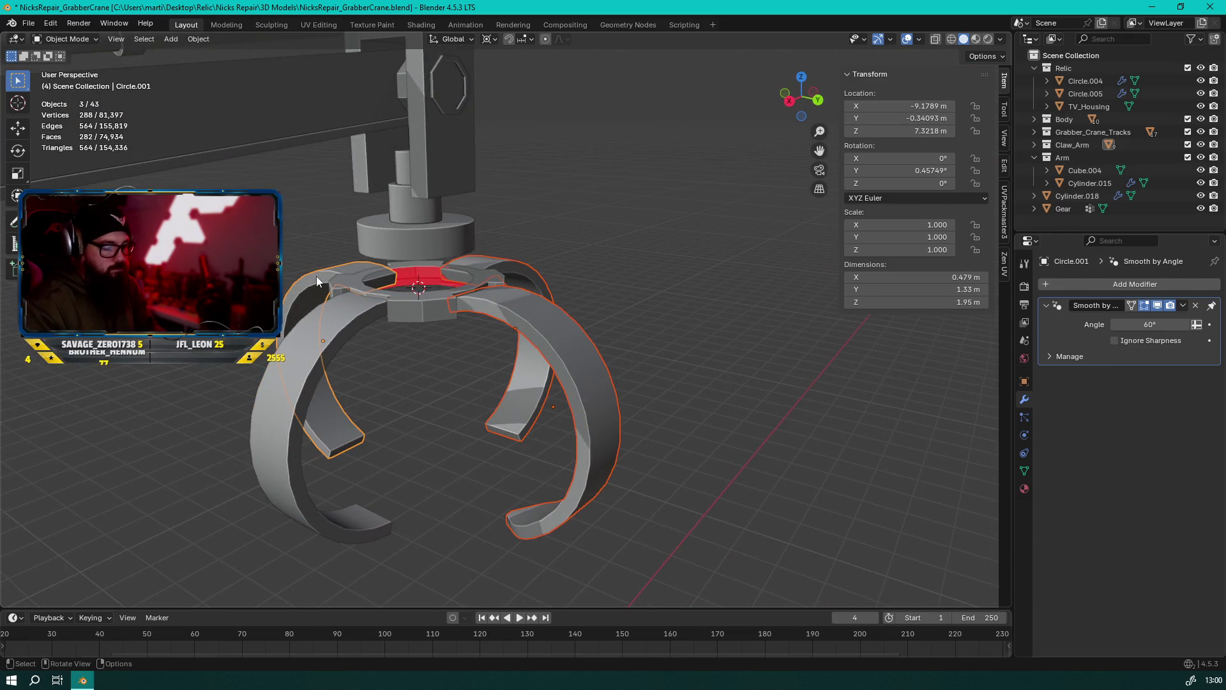
{"action": "key", "text": "Delete"}
{"action": "mouse_move", "coordinate": [316, 275]}
{"action": "middle_mouse_down"}
{"action": "mouse_move", "coordinate": [335, 354]}
{"action": "mouse_move", "coordinate": [321, 384]}
{"action": "middle_mouse_up"}
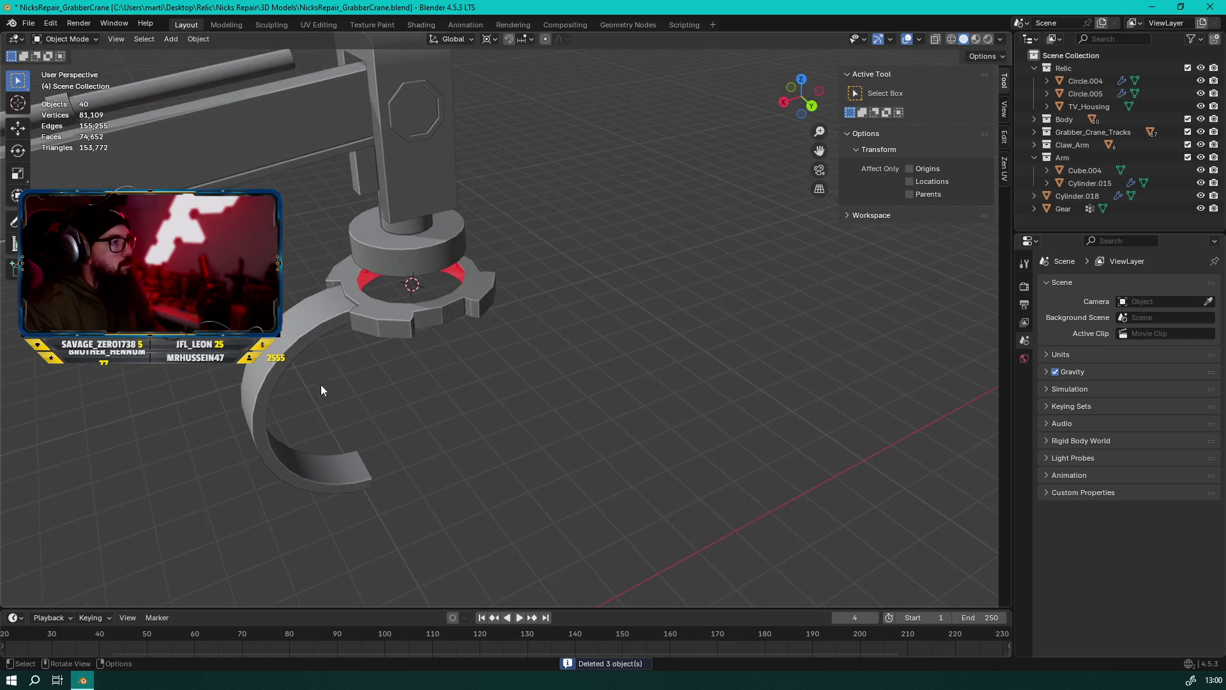
Duplicate the claw prong into copies rotated 180° and 90° about Z around the hub
{"action": "left_click", "coordinate": [289, 341]}
{"action": "key", "text": "shift+d"}
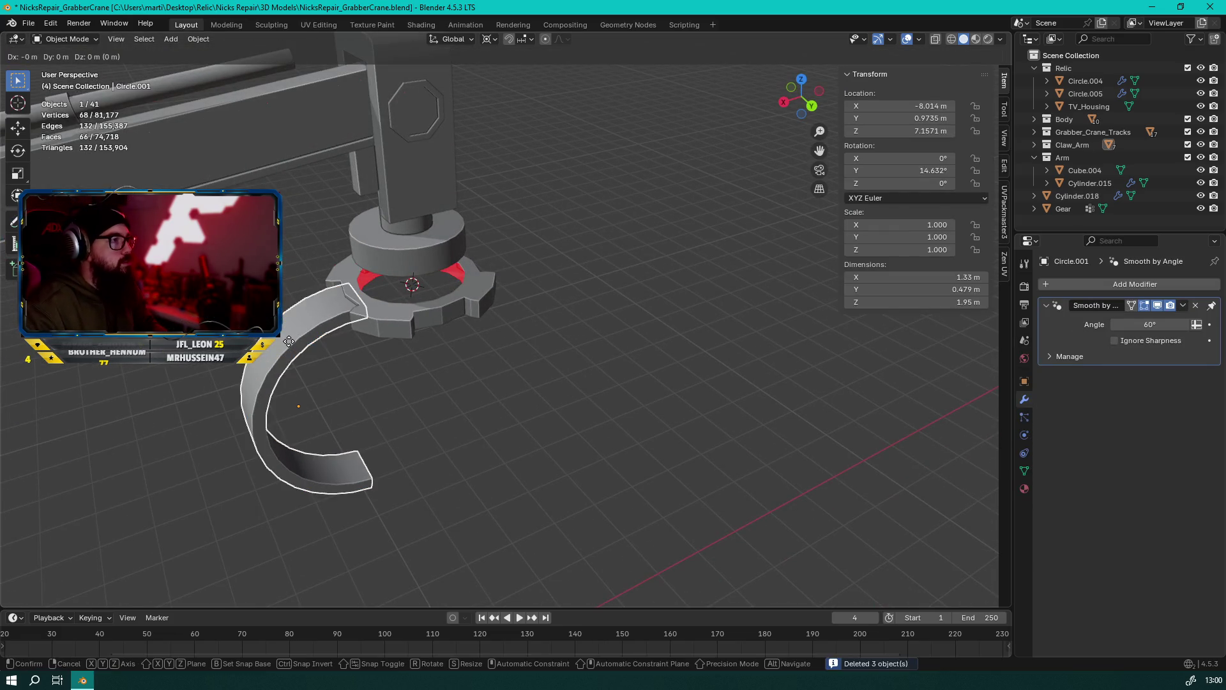
{"action": "right_click", "coordinate": [288, 341]}
{"action": "type", "text": "rz180"}
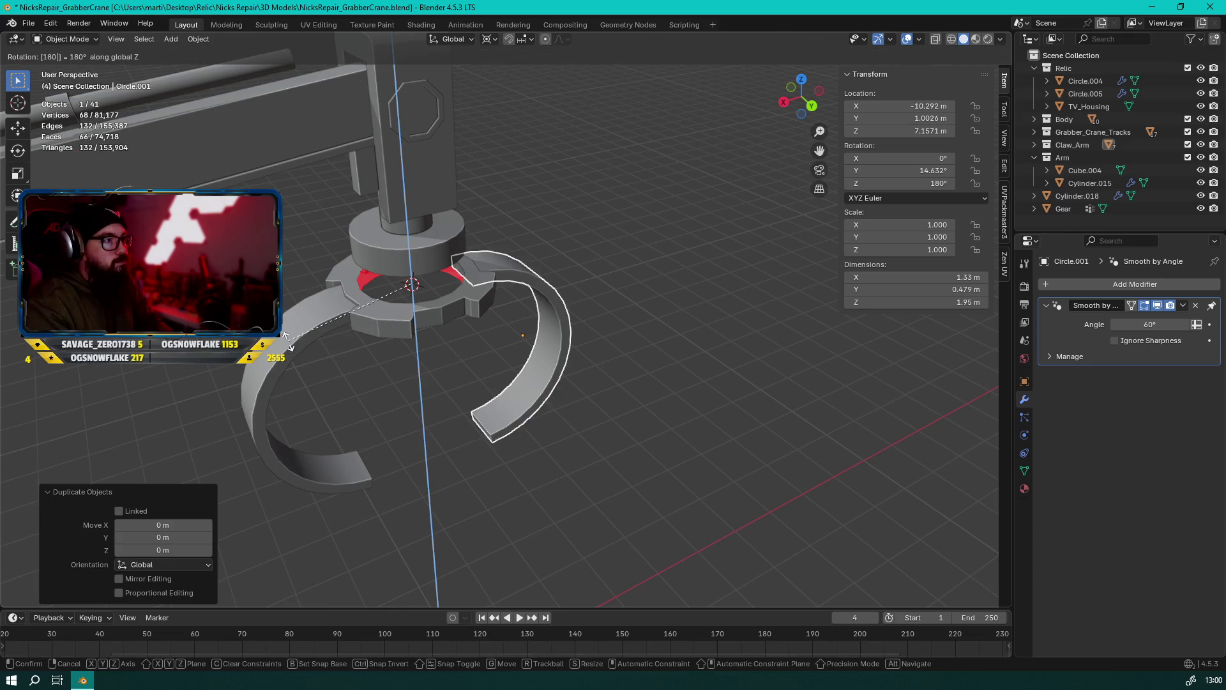
{"action": "key", "text": "Return"}
{"action": "left_click", "coordinate": [316, 334], "text": "shift"}
{"action": "key", "text": "shift+d"}
{"action": "type", "text": "rz180"}
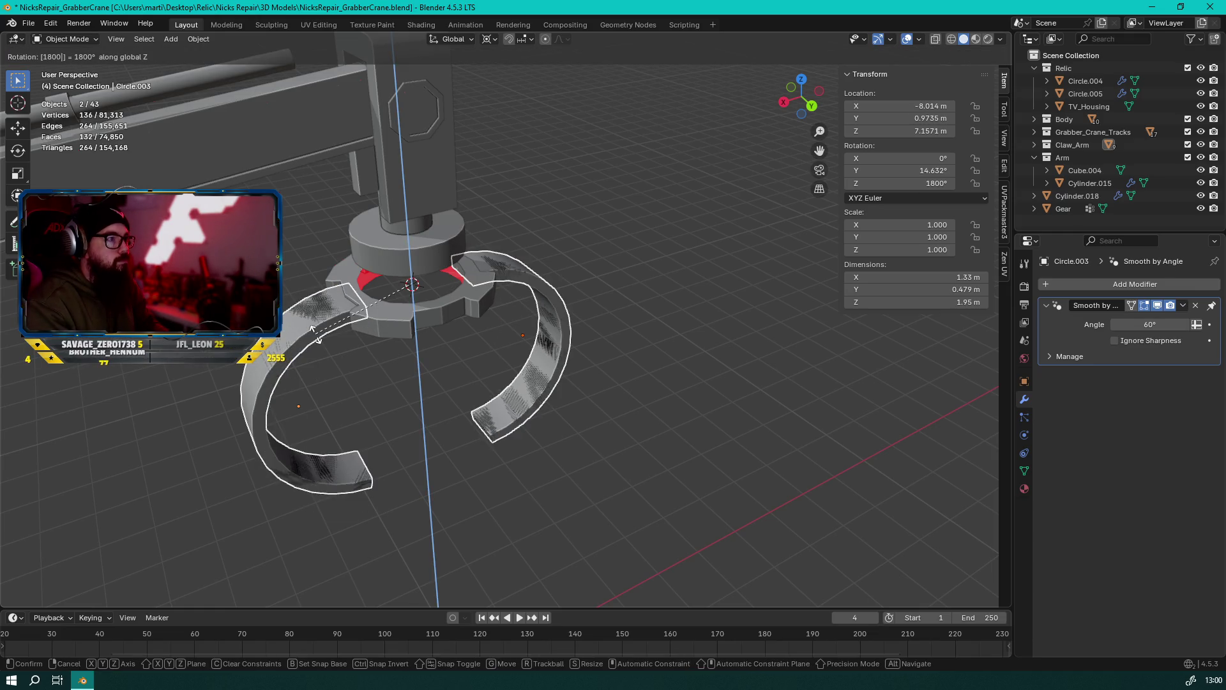
{"action": "key", "text": "Escape"}
{"action": "type", "text": "rz90"}
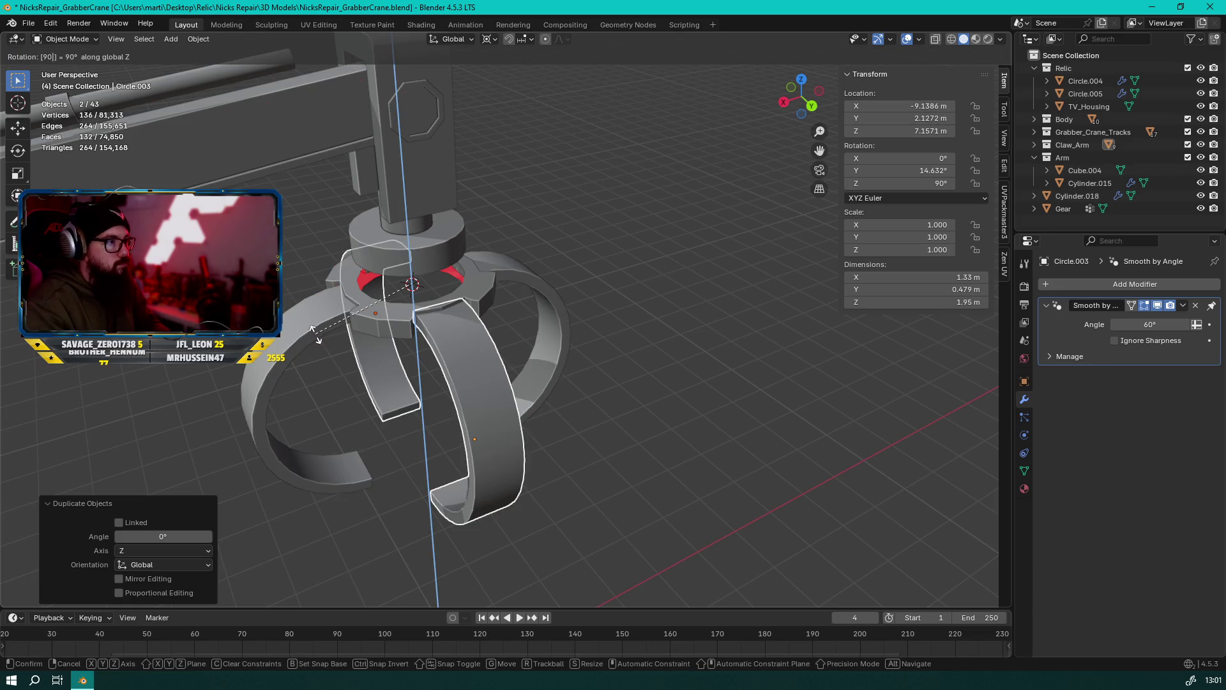
{"action": "key", "text": "Return"}
Undo the prong arrangement and delete the three duplicated prongs, leaving one
{"action": "left_click", "coordinate": [634, 202]}
{"action": "scroll", "coordinate": [634, 202], "scroll_direction": "down", "scroll_amount": 4}
{"action": "mouse_move", "coordinate": [634, 202]}
{"action": "middle_mouse_down"}
{"action": "mouse_move", "coordinate": [381, 197]}
{"action": "mouse_move", "coordinate": [465, 320]}
{"action": "mouse_move", "coordinate": [283, 339]}
{"action": "mouse_move", "coordinate": [519, 351]}
{"action": "mouse_move", "coordinate": [247, 363]}
{"action": "mouse_move", "coordinate": [301, 290]}
{"action": "mouse_move", "coordinate": [490, 343]}
{"action": "mouse_move", "coordinate": [476, 410]}
{"action": "mouse_move", "coordinate": [274, 395]}
{"action": "mouse_move", "coordinate": [619, 415]}
{"action": "mouse_move", "coordinate": [485, 395]}
{"action": "middle_mouse_up"}
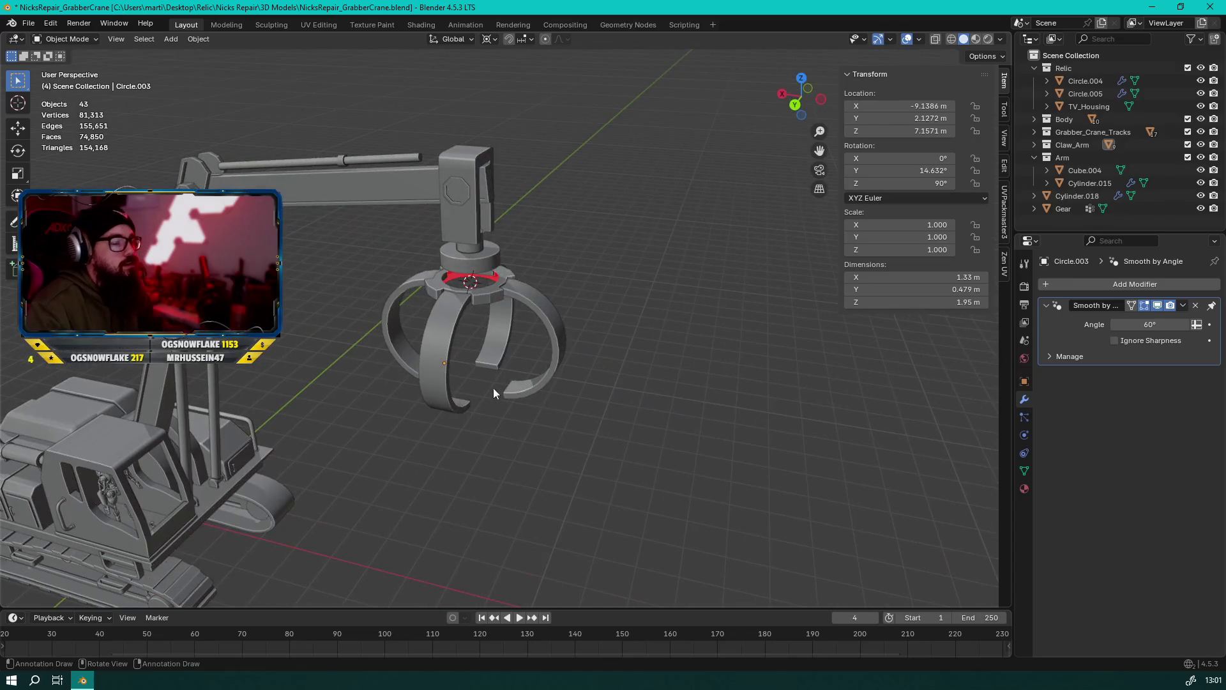
{"action": "key", "text": "ctrl+z"}
{"action": "key", "text": "ctrl+z"}
{"action": "key", "text": "ctrl+shift+z"}
{"action": "key", "text": "ctrl+z"}
{"action": "key", "text": "ctrl+z"}
{"action": "key", "text": "ctrl+z"}
{"action": "mouse_move", "coordinate": [632, 386]}
{"action": "middle_mouse_down"}
{"action": "mouse_move", "coordinate": [452, 396]}
{"action": "mouse_move", "coordinate": [557, 390]}
{"action": "mouse_move", "coordinate": [670, 339]}
{"action": "middle_mouse_up"}
{"action": "mouse_move", "coordinate": [579, 400]}
{"action": "middle_mouse_down"}
{"action": "mouse_move", "coordinate": [494, 364]}
{"action": "mouse_move", "coordinate": [460, 372]}
{"action": "middle_mouse_up"}
{"action": "key", "text": "Delete"}
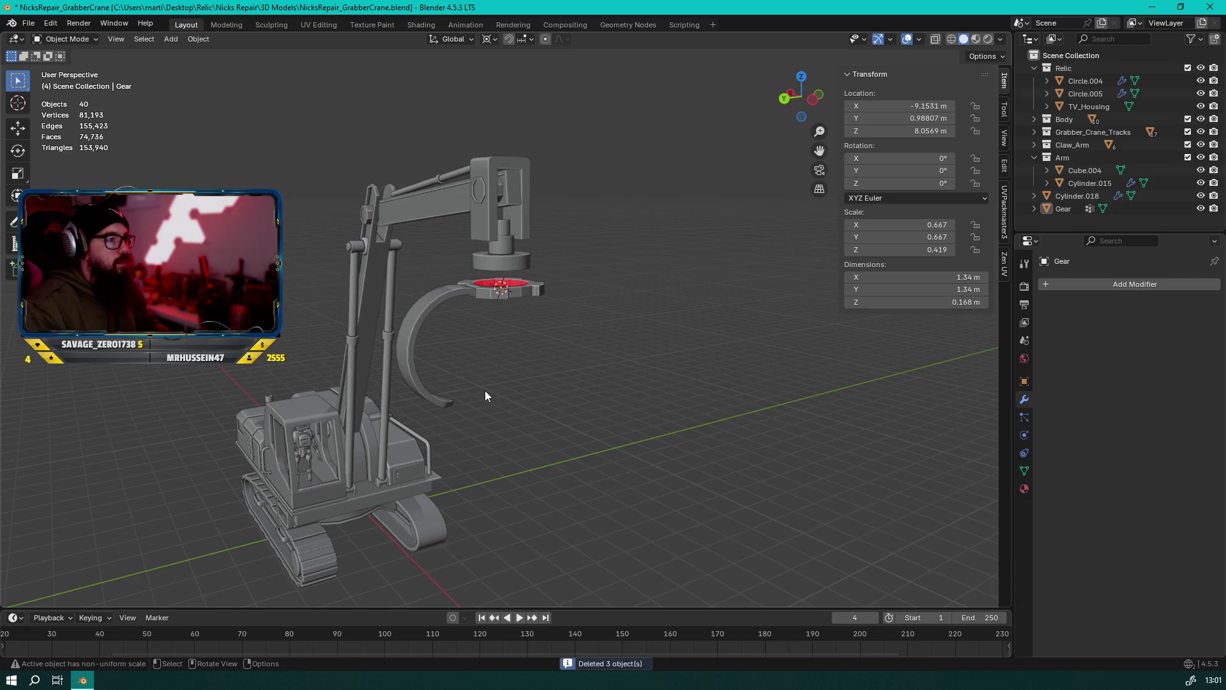
Tilt the remaining prong about -17° on the X axis
{"action": "left_click", "coordinate": [413, 332]}
{"action": "middle_click_drag", "start_coordinate": [493, 225], "coordinate": [527, 270]}
{"action": "scroll", "coordinate": [528, 270], "scroll_direction": "up", "scroll_amount": 6}
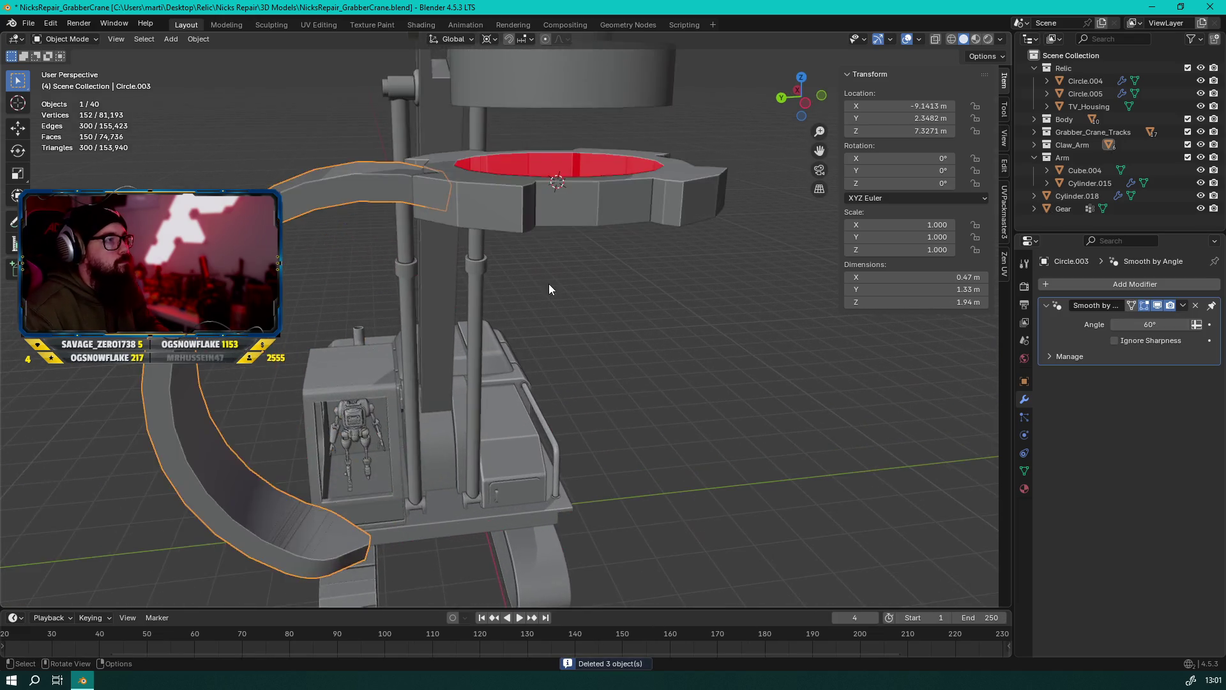
{"action": "key", "text": "r"}
{"action": "key", "text": "y"}
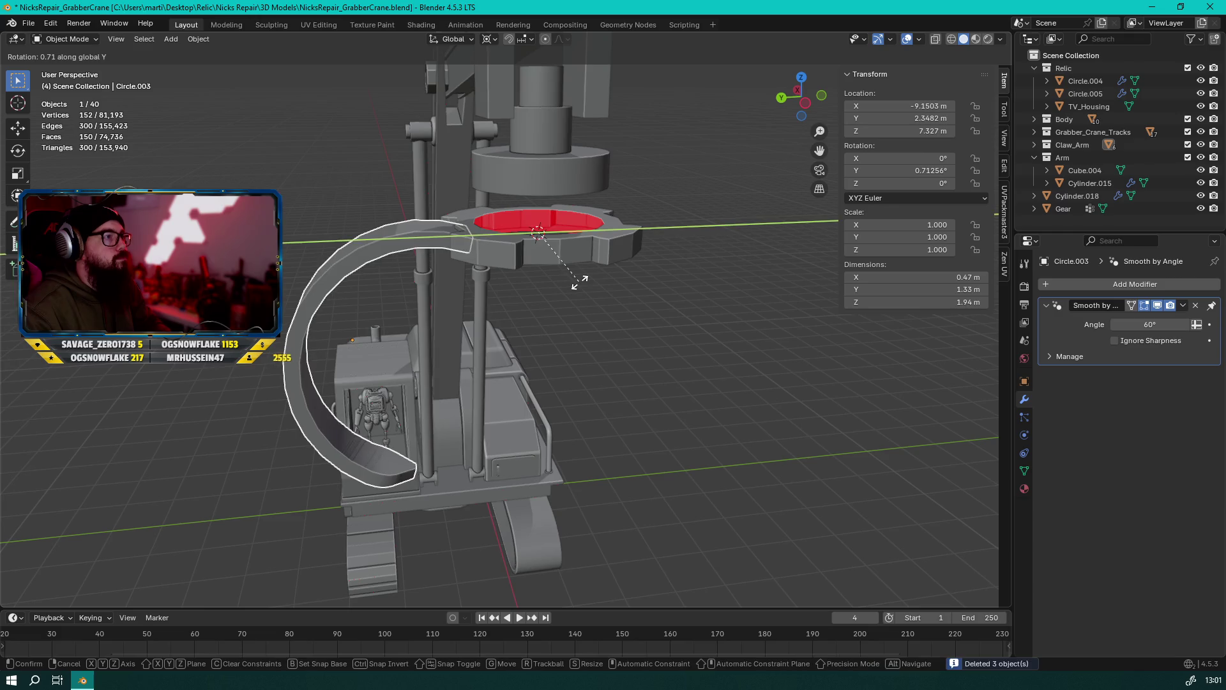
{"action": "key", "text": "x"}
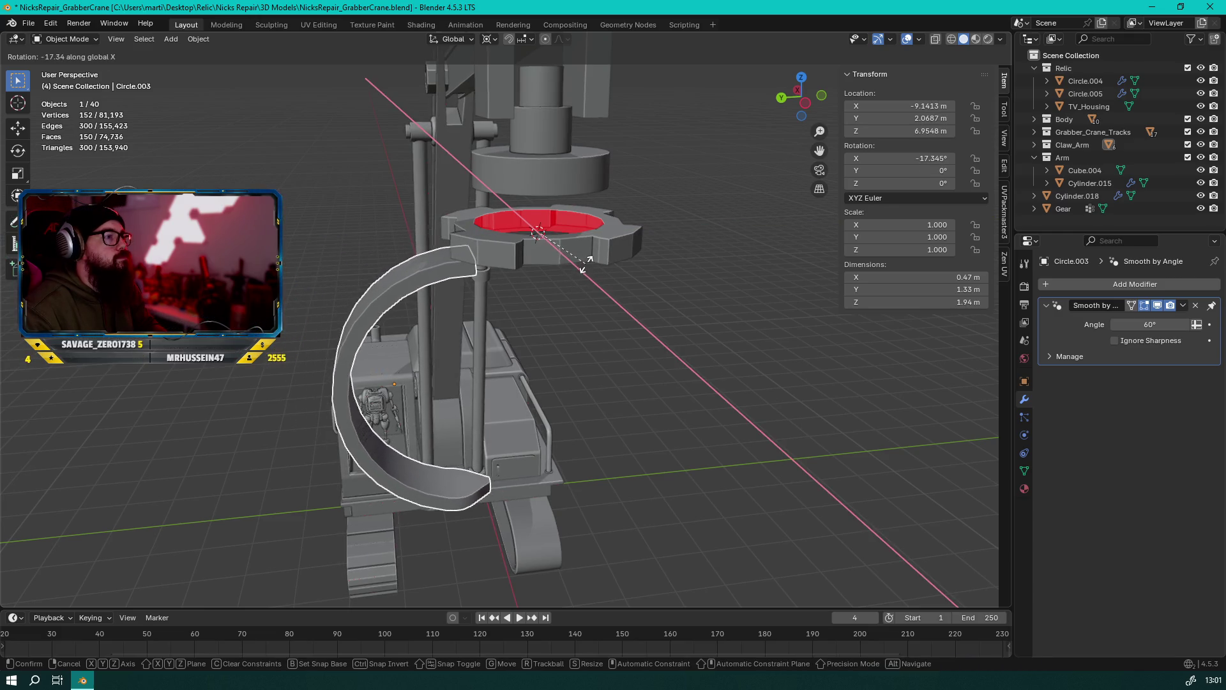
{"action": "left_click", "coordinate": [582, 267]}
Move the tilted prong vertically along Z into position under the hub
{"action": "key", "text": "g"}
{"action": "key", "text": "z"}
{"action": "left_click", "coordinate": [575, 244]}
{"action": "mouse_move", "coordinate": [574, 244]}
{"action": "middle_mouse_down"}
{"action": "mouse_move", "coordinate": [546, 227]}
{"action": "mouse_move", "coordinate": [623, 253]}
{"action": "mouse_move", "coordinate": [338, 292]}
{"action": "mouse_move", "coordinate": [508, 209]}
{"action": "mouse_move", "coordinate": [483, 163]}
{"action": "mouse_move", "coordinate": [458, 182]}
{"action": "mouse_move", "coordinate": [577, 311]}
{"action": "mouse_move", "coordinate": [408, 250]}
{"action": "mouse_move", "coordinate": [560, 273]}
{"action": "middle_mouse_up"}
{"action": "key", "text": "g"}
{"action": "key", "text": "z"}
{"action": "left_click", "coordinate": [619, 249]}
{"action": "key", "text": "g"}
{"action": "key", "text": "z"}
{"action": "left_click", "coordinate": [528, 287]}
Delete the two faces at the top of the prong's mesh
{"action": "scroll", "coordinate": [559, 273], "scroll_direction": "up", "scroll_amount": 3}
{"action": "key", "text": "Tab"}
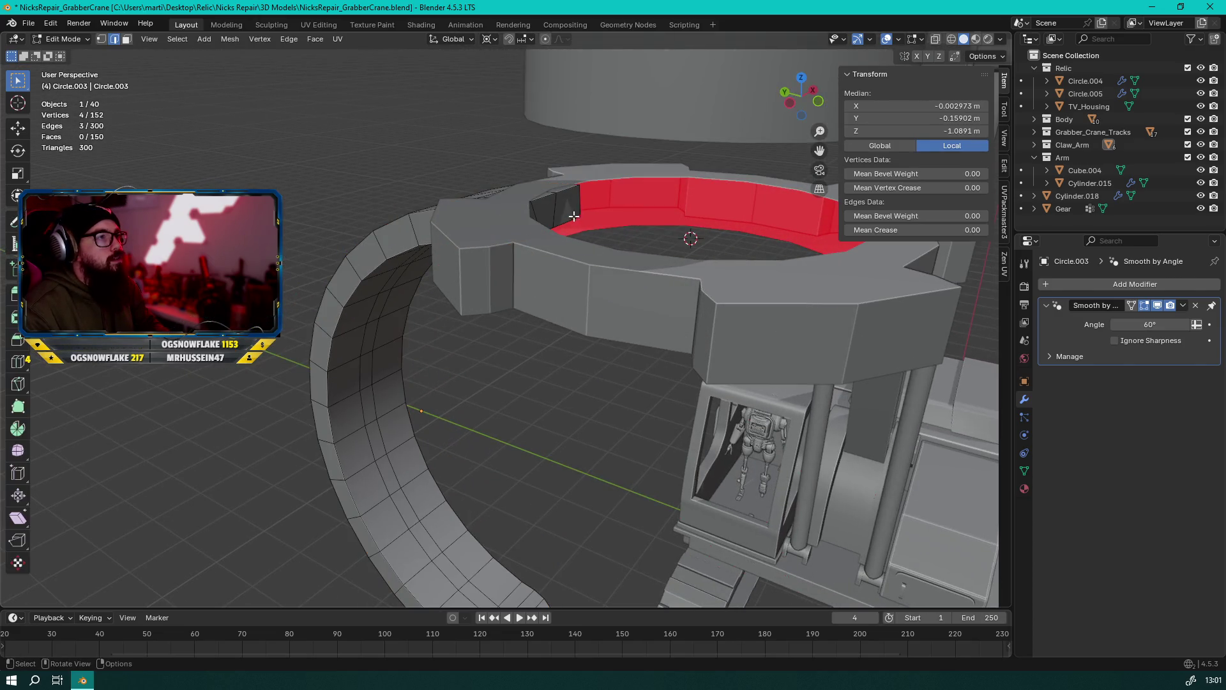
{"action": "middle_click_drag", "start_coordinate": [567, 212], "coordinate": [487, 228]}
{"action": "key", "text": "3"}
{"action": "left_click", "coordinate": [667, 250]}
{"action": "left_click", "coordinate": [730, 244], "text": "shift"}
{"action": "key", "text": "x"}
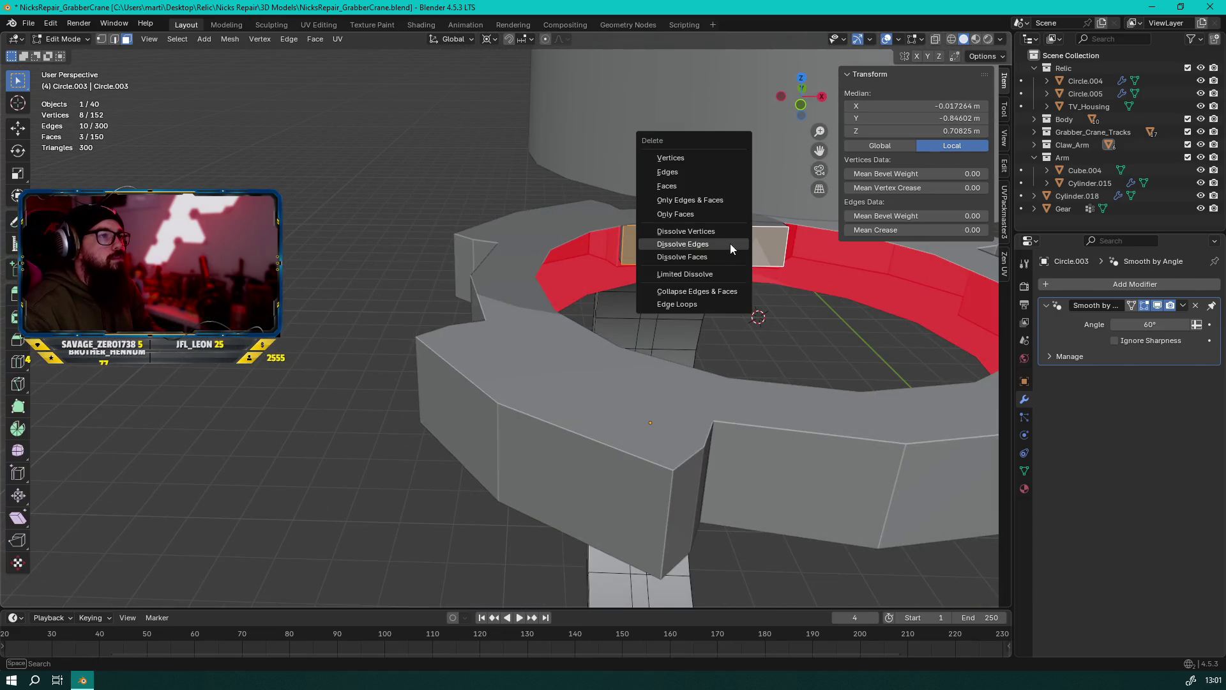
{"action": "left_click", "coordinate": [696, 185]}
{"action": "mouse_move", "coordinate": [679, 213]}
{"action": "middle_mouse_down"}
{"action": "mouse_move", "coordinate": [404, 294]}
{"action": "mouse_move", "coordinate": [612, 331]}
{"action": "mouse_move", "coordinate": [431, 312]}
{"action": "mouse_move", "coordinate": [556, 354]}
{"action": "middle_mouse_up"}
{"action": "key", "text": "Tab"}
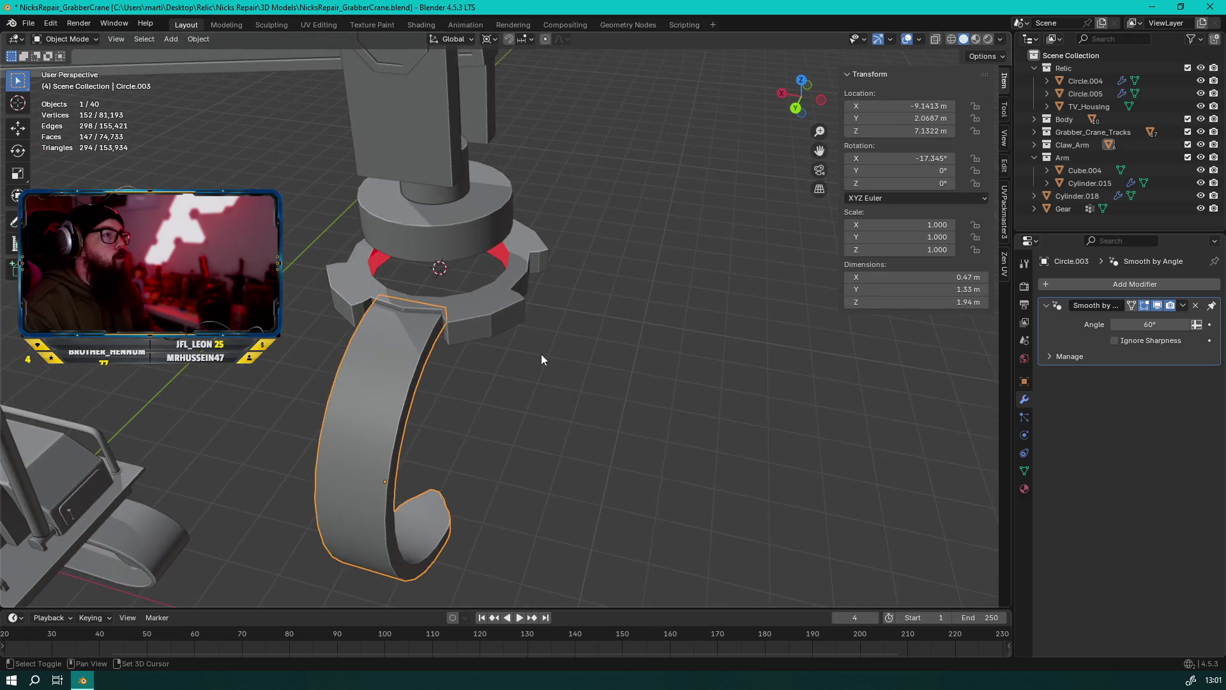
Copy the prong rotated 90° about Z, then copy both to the opposite side for four prongs
{"action": "key", "text": "shift+d"}
{"action": "type", "text": "z"}
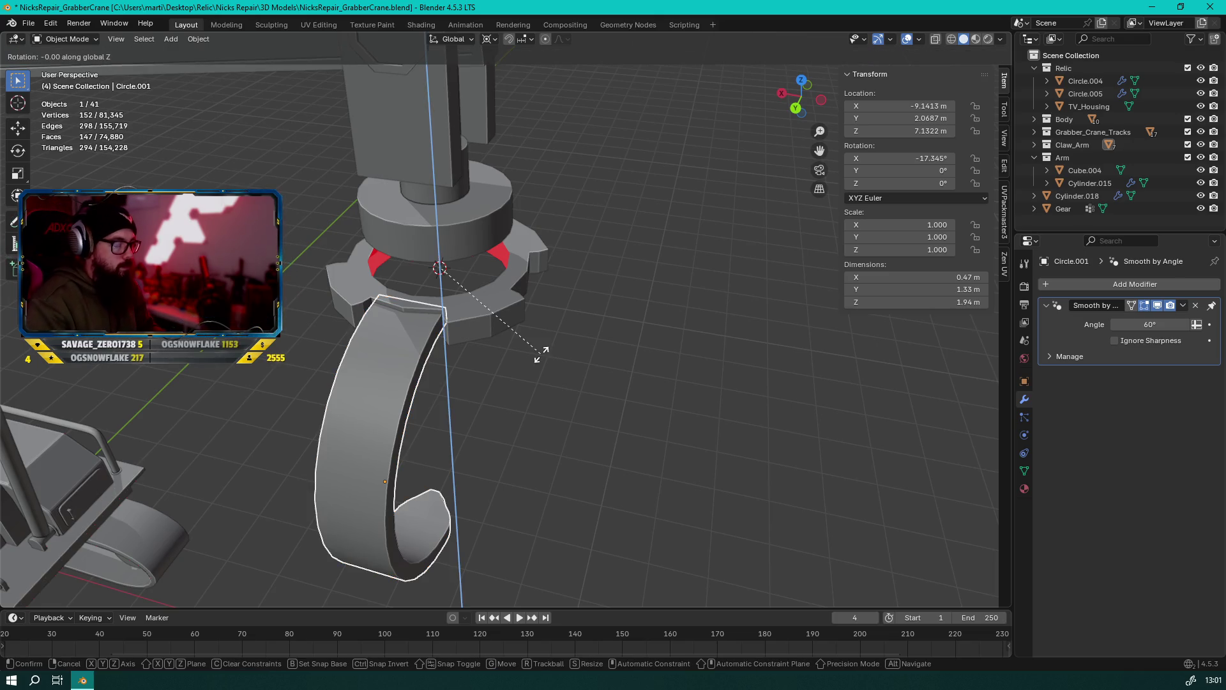
{"action": "type", "text": "90"}
{"action": "key", "text": "Return"}
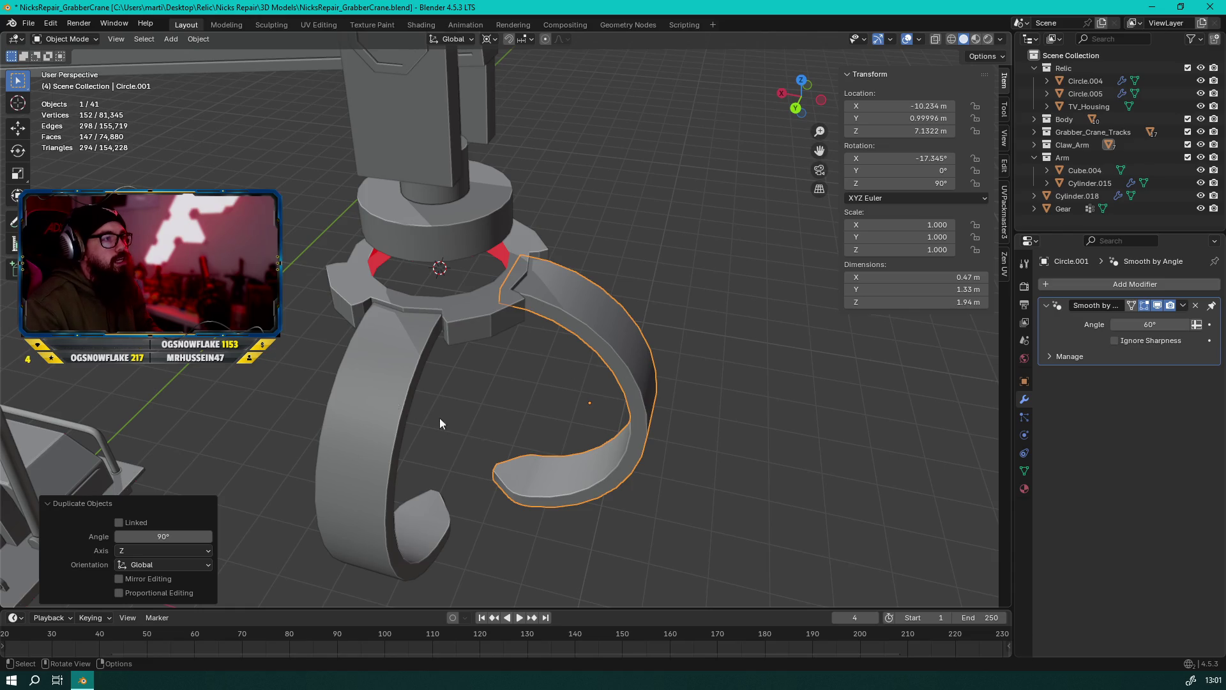
{"action": "left_click", "coordinate": [395, 388], "text": "shift"}
{"action": "key", "text": "shift+d"}
{"action": "type", "text": "rz"}
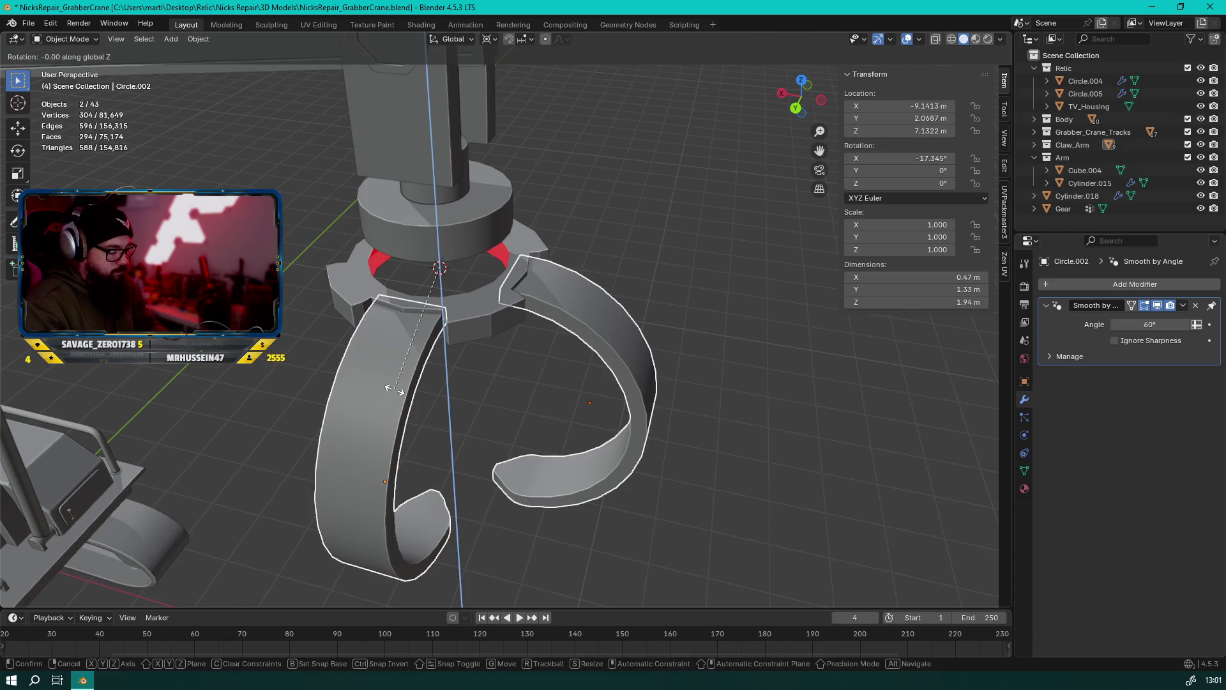
{"action": "type", "text": "900"}
{"action": "key", "text": "Return"}
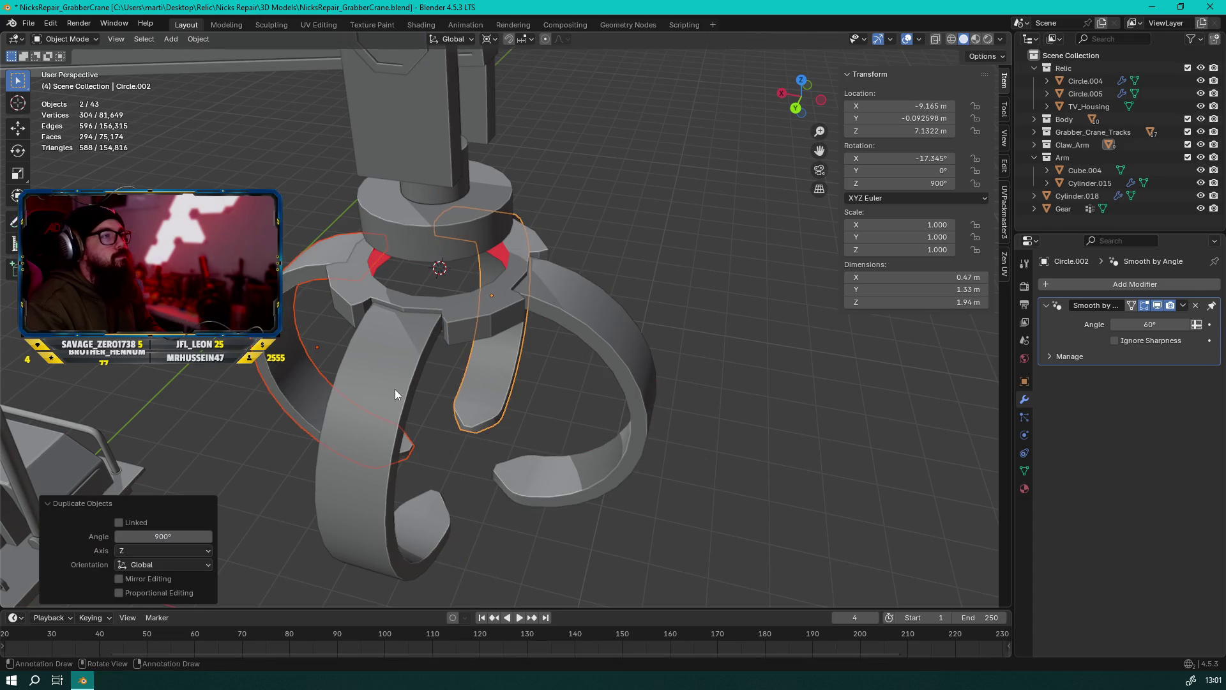
{"action": "left_click", "coordinate": [631, 217]}
{"action": "mouse_move", "coordinate": [631, 217]}
{"action": "middle_mouse_down"}
{"action": "mouse_move", "coordinate": [475, 216]}
{"action": "mouse_move", "coordinate": [518, 304]}
{"action": "mouse_move", "coordinate": [422, 272]}
{"action": "middle_mouse_up"}
{"action": "scroll", "coordinate": [423, 272], "scroll_direction": "down", "scroll_amount": 5}
{"action": "mouse_move", "coordinate": [535, 355]}
{"action": "middle_mouse_down"}
{"action": "mouse_move", "coordinate": [301, 309]}
{"action": "mouse_move", "coordinate": [608, 339]}
{"action": "mouse_move", "coordinate": [637, 372]}
{"action": "mouse_move", "coordinate": [634, 339]}
{"action": "mouse_move", "coordinate": [783, 397]}
{"action": "mouse_move", "coordinate": [353, 362]}
{"action": "mouse_move", "coordinate": [627, 398]}
{"action": "middle_mouse_up"}
{"action": "scroll", "coordinate": [345, 317], "scroll_direction": "up", "scroll_amount": 4}
{"action": "scroll", "coordinate": [345, 317], "scroll_direction": "down", "scroll_amount": 4}
Select three edge loops on the gear ring and dissolve them
{"action": "scroll", "coordinate": [570, 315], "scroll_direction": "up", "scroll_amount": 5}
{"action": "left_click", "coordinate": [571, 315]}
{"action": "scroll", "coordinate": [610, 222], "scroll_direction": "up", "scroll_amount": 2}
{"action": "middle_click_drag", "start_coordinate": [610, 223], "coordinate": [596, 253]}
{"action": "key", "text": "Tab"}
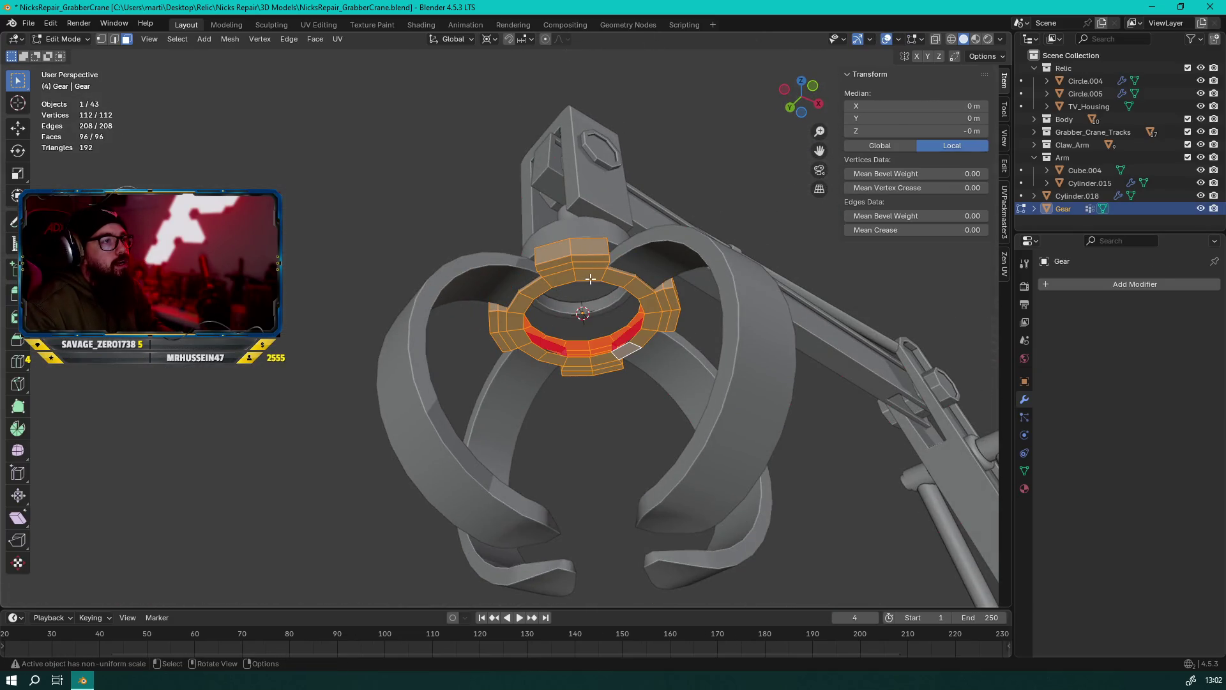
{"action": "scroll", "coordinate": [590, 279], "scroll_direction": "up", "scroll_amount": 3}
{"action": "key", "text": "2"}
{"action": "scroll", "coordinate": [598, 211], "scroll_direction": "up", "scroll_amount": 2}
{"action": "mouse_move", "coordinate": [599, 211]}
{"action": "middle_mouse_down"}
{"action": "mouse_move", "coordinate": [562, 255]}
{"action": "mouse_move", "coordinate": [463, 313]}
{"action": "mouse_move", "coordinate": [404, 323]}
{"action": "mouse_move", "coordinate": [424, 282]}
{"action": "mouse_move", "coordinate": [511, 287]}
{"action": "mouse_move", "coordinate": [473, 300]}
{"action": "mouse_move", "coordinate": [415, 274]}
{"action": "middle_mouse_up"}
{"action": "left_click", "coordinate": [463, 313], "text": "alt"}
{"action": "left_click", "coordinate": [424, 281], "text": "alt+shift"}
{"action": "left_click", "coordinate": [447, 306], "text": "alt+shift"}
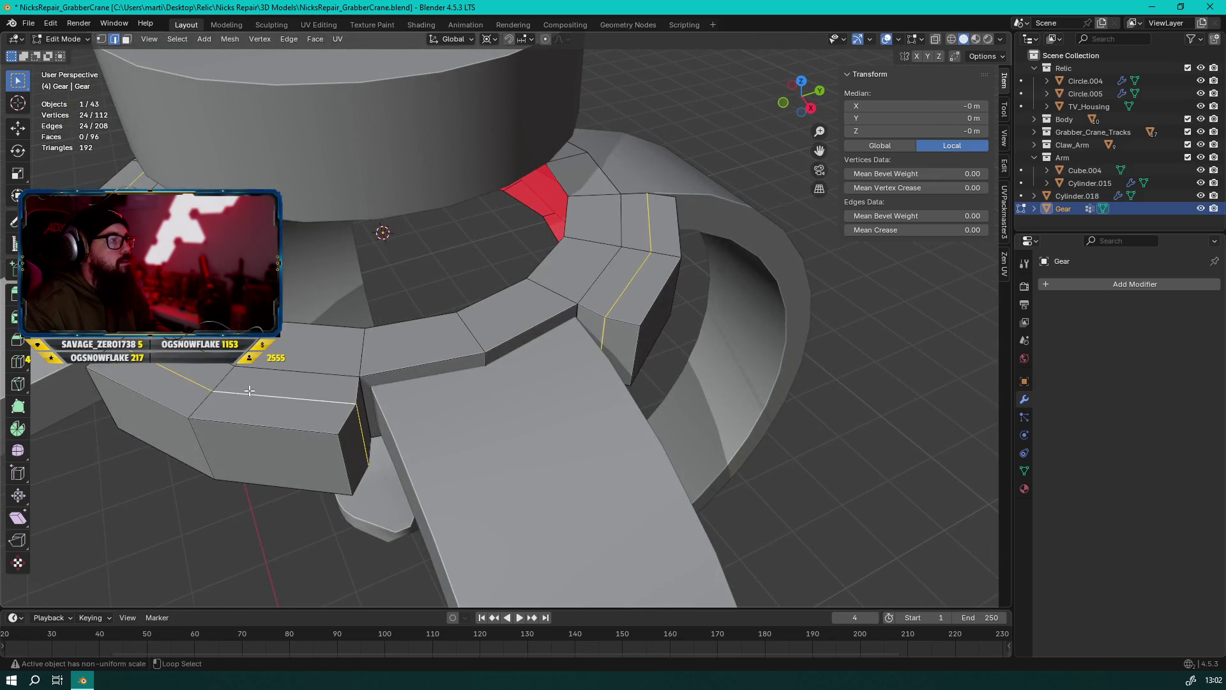
{"action": "middle_click_drag", "start_coordinate": [249, 390], "coordinate": [320, 357]}
{"action": "key", "text": "x"}
{"action": "left_click", "coordinate": [334, 419]}
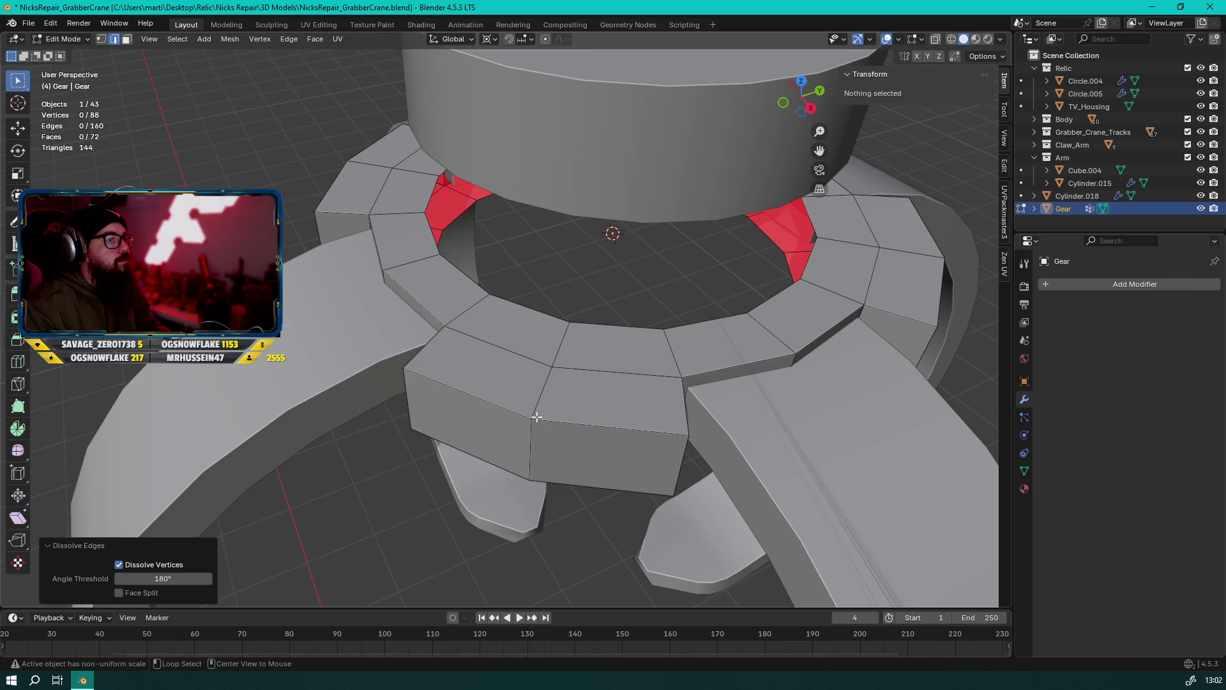
Dissolve further edge loops on the gear in two more passes
{"action": "left_click", "coordinate": [536, 416], "text": "alt"}
{"action": "middle_click_drag", "start_coordinate": [537, 416], "coordinate": [486, 409]}
{"action": "middle_click_drag", "start_coordinate": [498, 269], "coordinate": [547, 296], "text": "shift"}
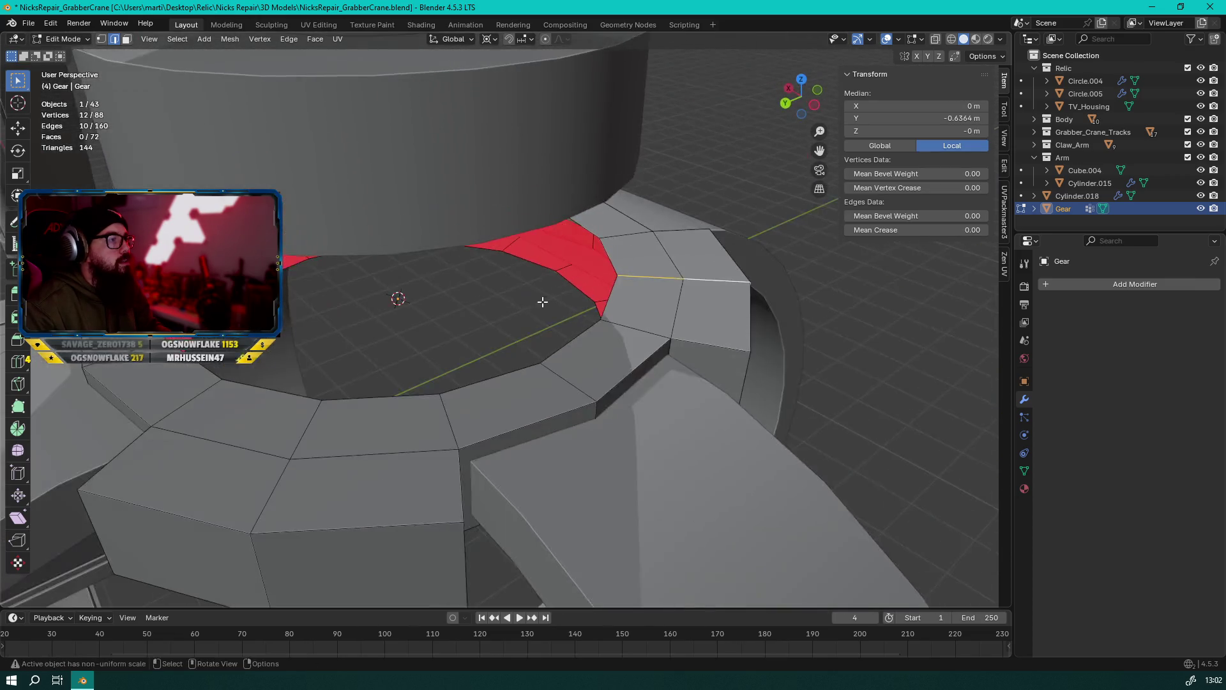
{"action": "left_click", "coordinate": [275, 487], "text": "alt+shift"}
{"action": "mouse_move", "coordinate": [274, 488]}
{"action": "middle_mouse_down"}
{"action": "mouse_move", "coordinate": [449, 388]}
{"action": "mouse_move", "coordinate": [447, 307]}
{"action": "mouse_move", "coordinate": [377, 281]}
{"action": "mouse_move", "coordinate": [498, 319]}
{"action": "mouse_move", "coordinate": [536, 383]}
{"action": "middle_mouse_up"}
{"action": "key", "text": "x"}
{"action": "left_click", "coordinate": [459, 400]}
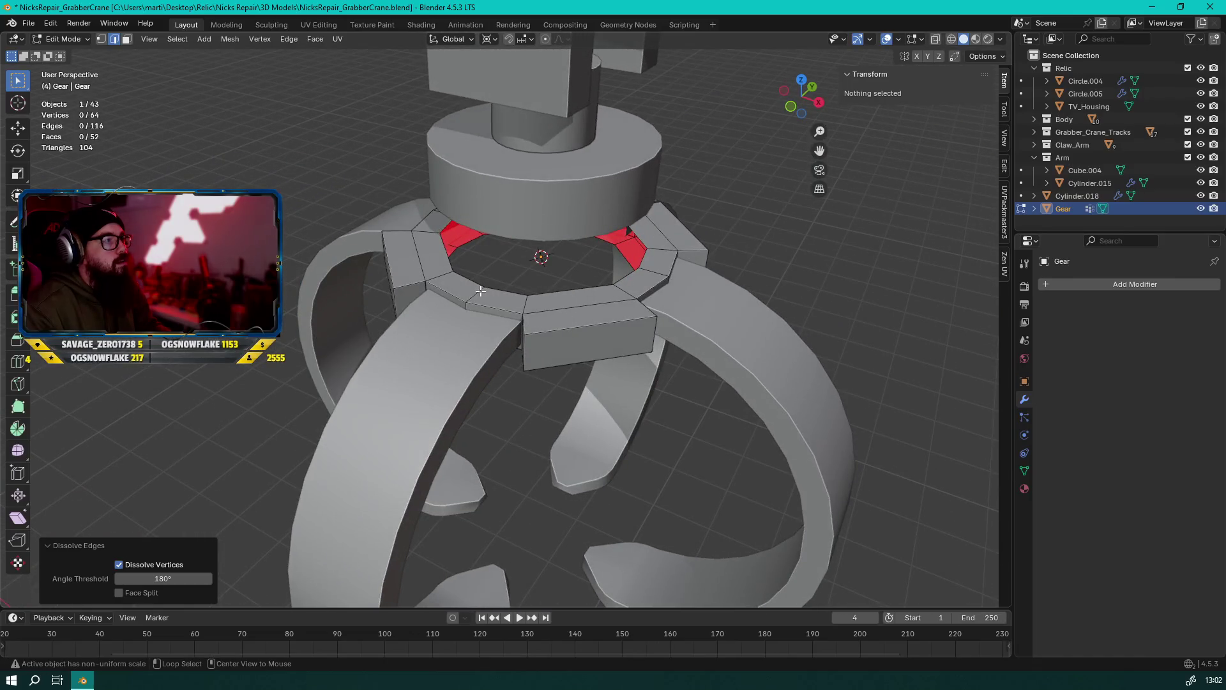
{"action": "left_click", "coordinate": [480, 291], "text": "alt"}
{"action": "scroll", "coordinate": [537, 388], "scroll_direction": "up", "scroll_amount": 2}
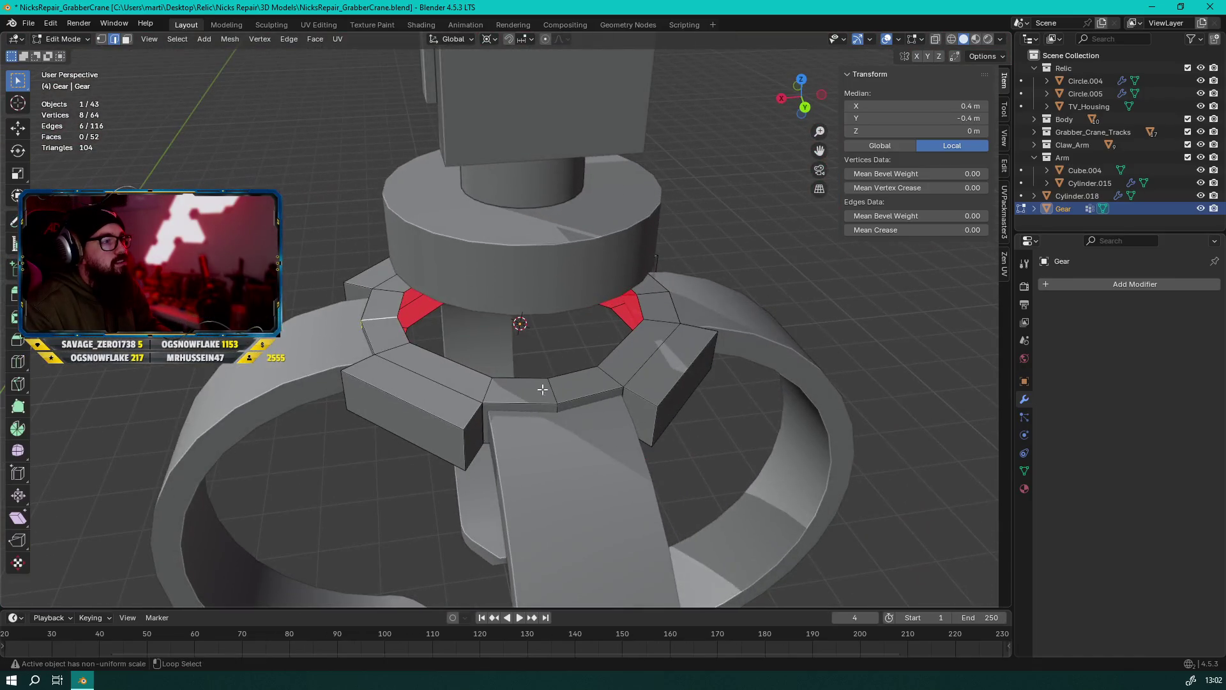
{"action": "middle_click_drag", "start_coordinate": [635, 363], "coordinate": [375, 360]}
{"action": "key", "text": "x"}
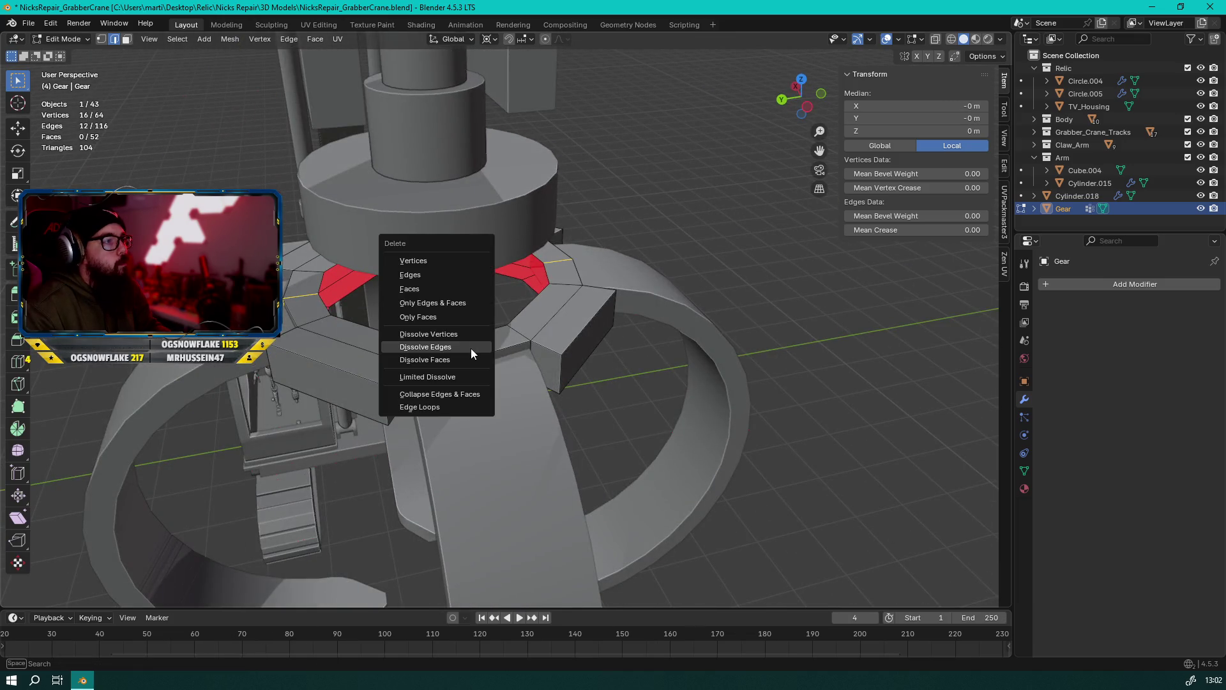
{"action": "left_click", "coordinate": [471, 350]}
{"action": "mouse_move", "coordinate": [471, 351]}
{"action": "middle_mouse_down"}
{"action": "mouse_move", "coordinate": [313, 225]}
{"action": "mouse_move", "coordinate": [351, 86]}
{"action": "middle_mouse_up"}
{"action": "key", "text": "Tab"}
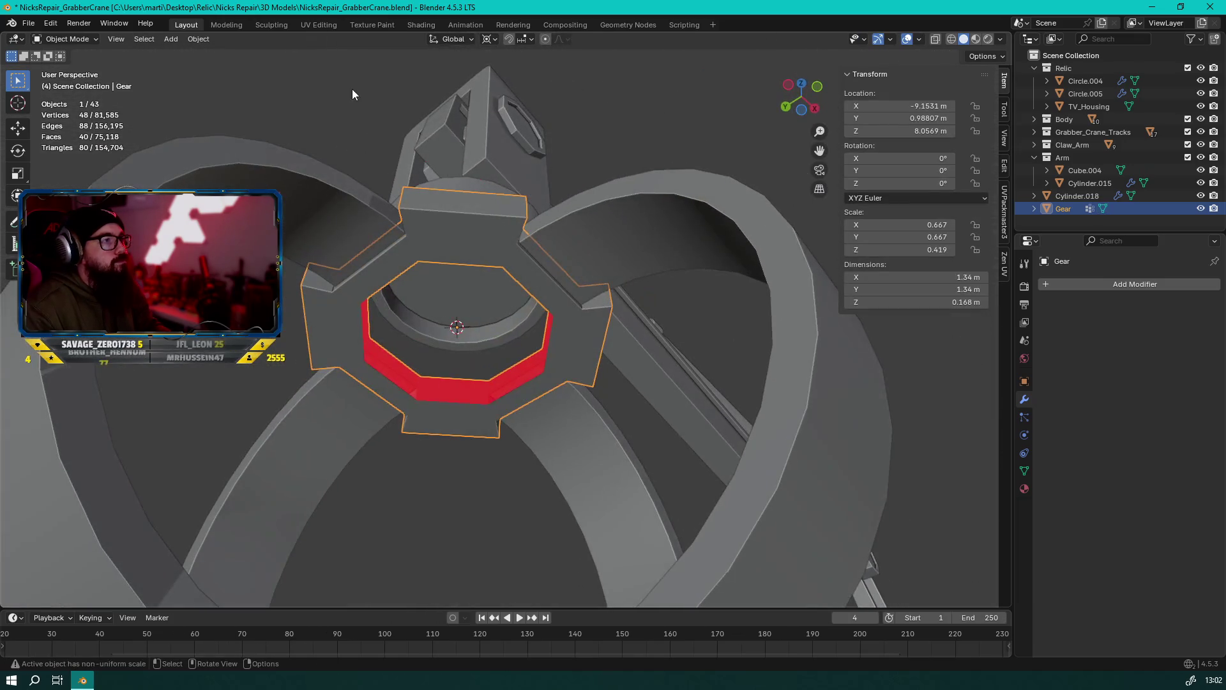
Fill the gear's inner edge loop with a face and recalculate its normals
{"action": "key", "text": "Tab"}
{"action": "left_click", "coordinate": [440, 262], "text": "alt"}
{"action": "mouse_move", "coordinate": [441, 263]}
{"action": "middle_mouse_down"}
{"action": "mouse_move", "coordinate": [485, 252]}
{"action": "mouse_move", "coordinate": [478, 288]}
{"action": "mouse_move", "coordinate": [509, 299]}
{"action": "mouse_move", "coordinate": [486, 281]}
{"action": "middle_mouse_up"}
{"action": "key", "text": "f"}
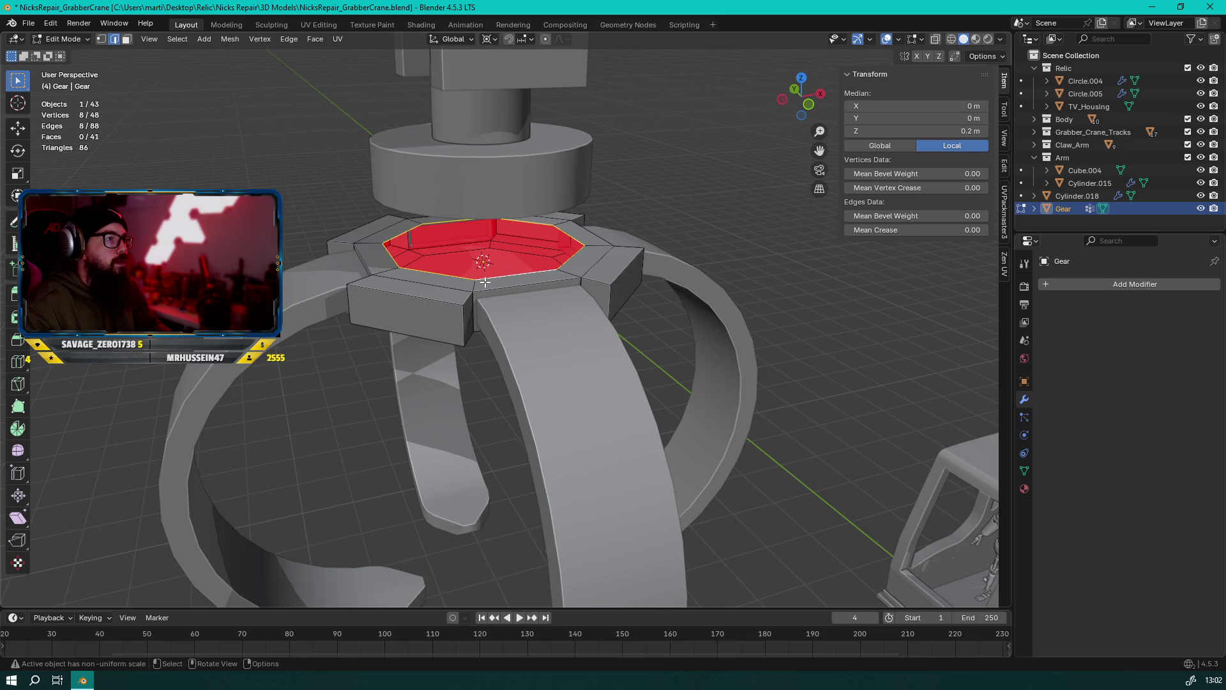
{"action": "key", "text": "shift+n"}
{"action": "scroll", "coordinate": [495, 281], "scroll_direction": "down", "scroll_amount": 3}
{"action": "key", "text": "Tab"}
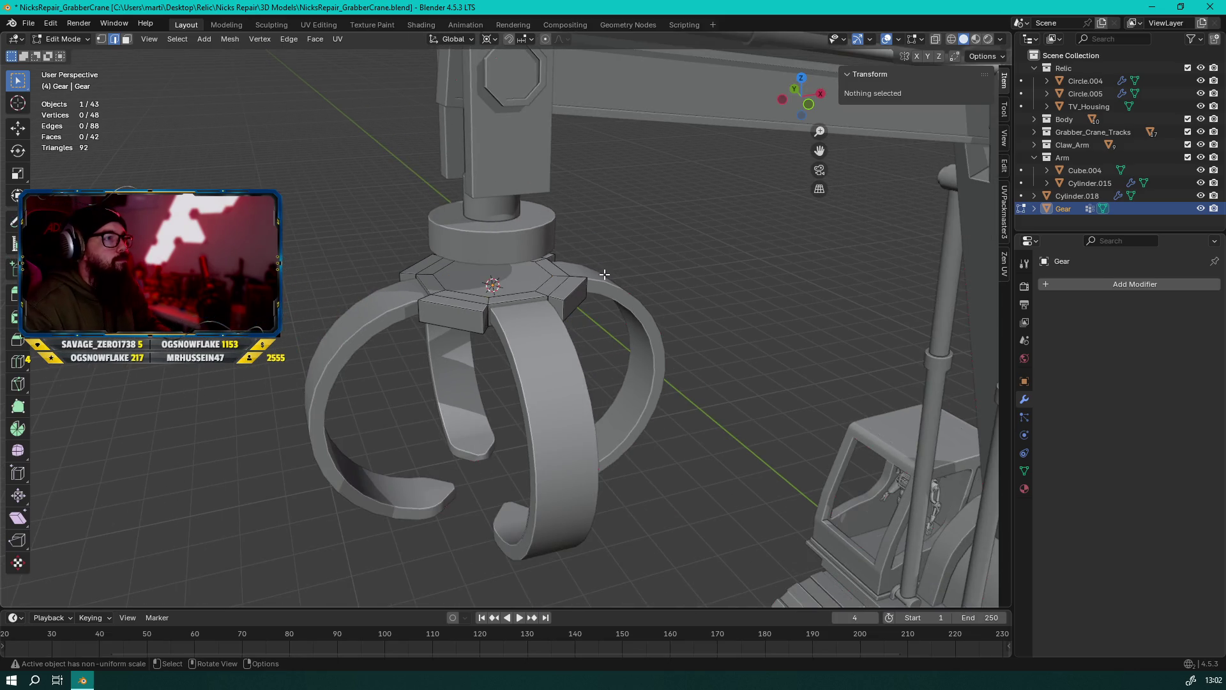
{"action": "mouse_move", "coordinate": [504, 284]}
{"action": "middle_mouse_down"}
{"action": "mouse_move", "coordinate": [668, 204]}
{"action": "mouse_move", "coordinate": [581, 143]}
{"action": "mouse_move", "coordinate": [390, 125]}
{"action": "mouse_move", "coordinate": [256, 164]}
{"action": "mouse_move", "coordinate": [599, 212]}
{"action": "mouse_move", "coordinate": [471, 333]}
{"action": "mouse_move", "coordinate": [466, 394]}
{"action": "mouse_move", "coordinate": [484, 338]}
{"action": "mouse_move", "coordinate": [681, 288]}
{"action": "mouse_move", "coordinate": [500, 306]}
{"action": "mouse_move", "coordinate": [509, 258]}
{"action": "mouse_move", "coordinate": [487, 389]}
{"action": "middle_mouse_up"}
{"action": "scroll", "coordinate": [459, 376], "scroll_direction": "up", "scroll_amount": 3}
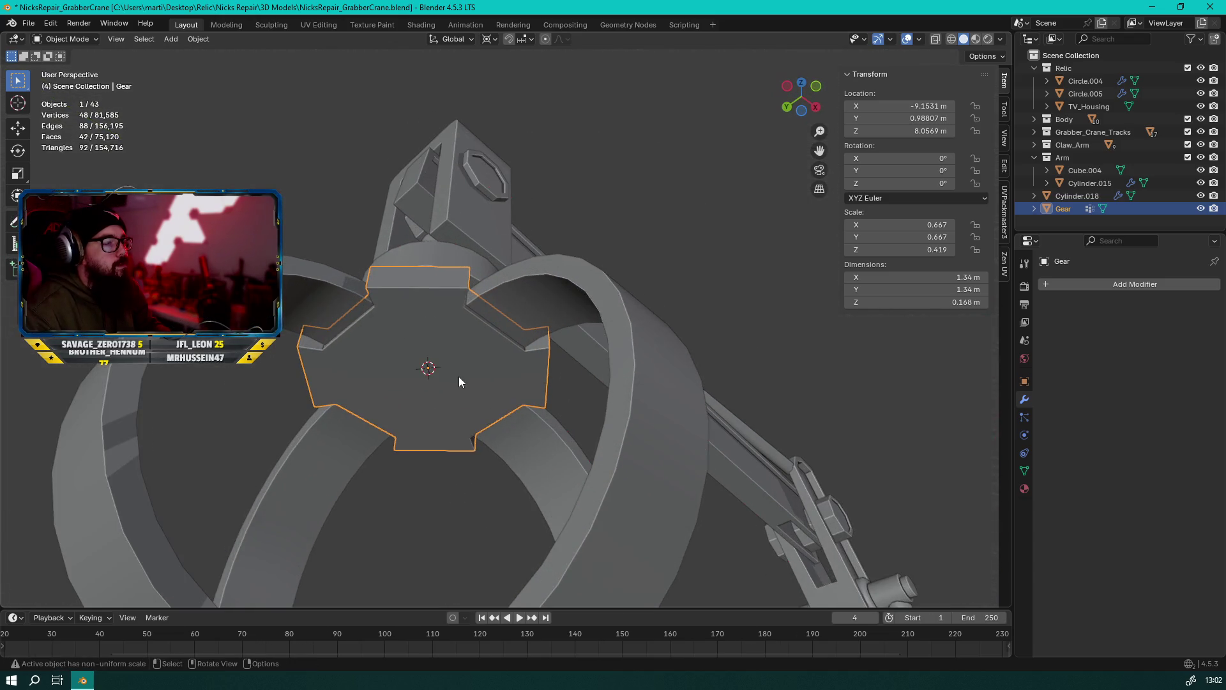
Extrude the gear's octagonal centre face inward
{"action": "key", "text": "Tab"}
{"action": "scroll", "coordinate": [429, 385], "scroll_direction": "up", "scroll_amount": 3}
{"action": "left_click", "coordinate": [429, 386]}
{"action": "key", "text": "KP_Decimal"}
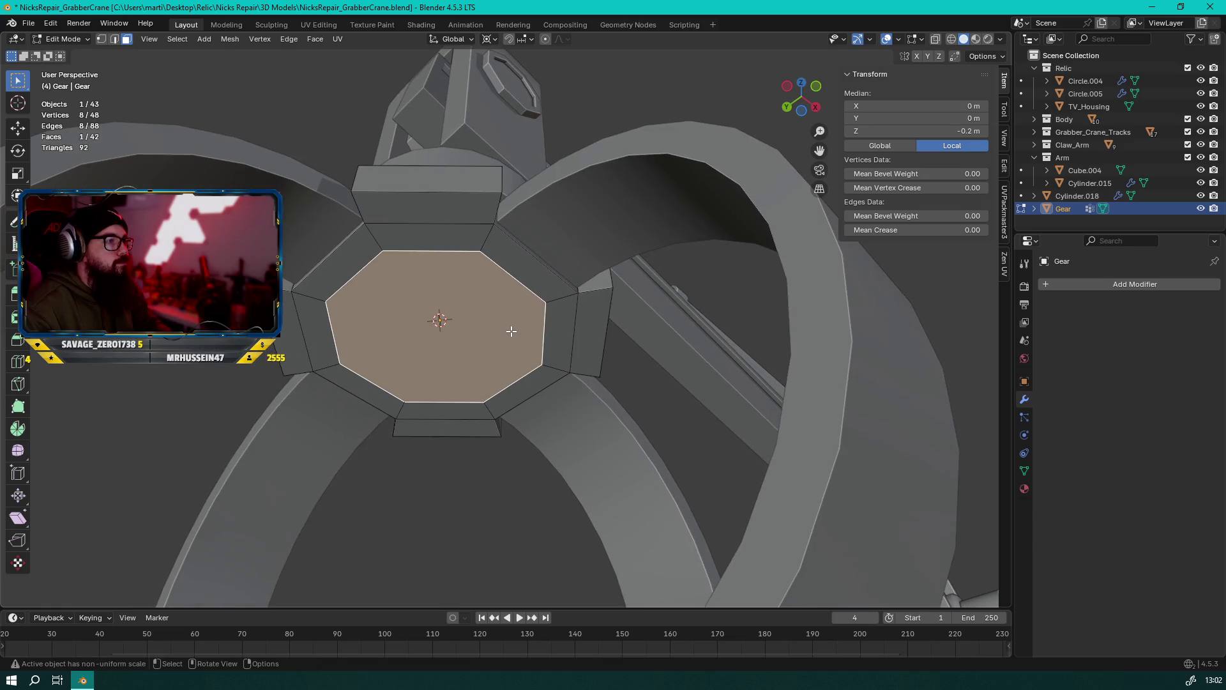
{"action": "key", "text": "e"}
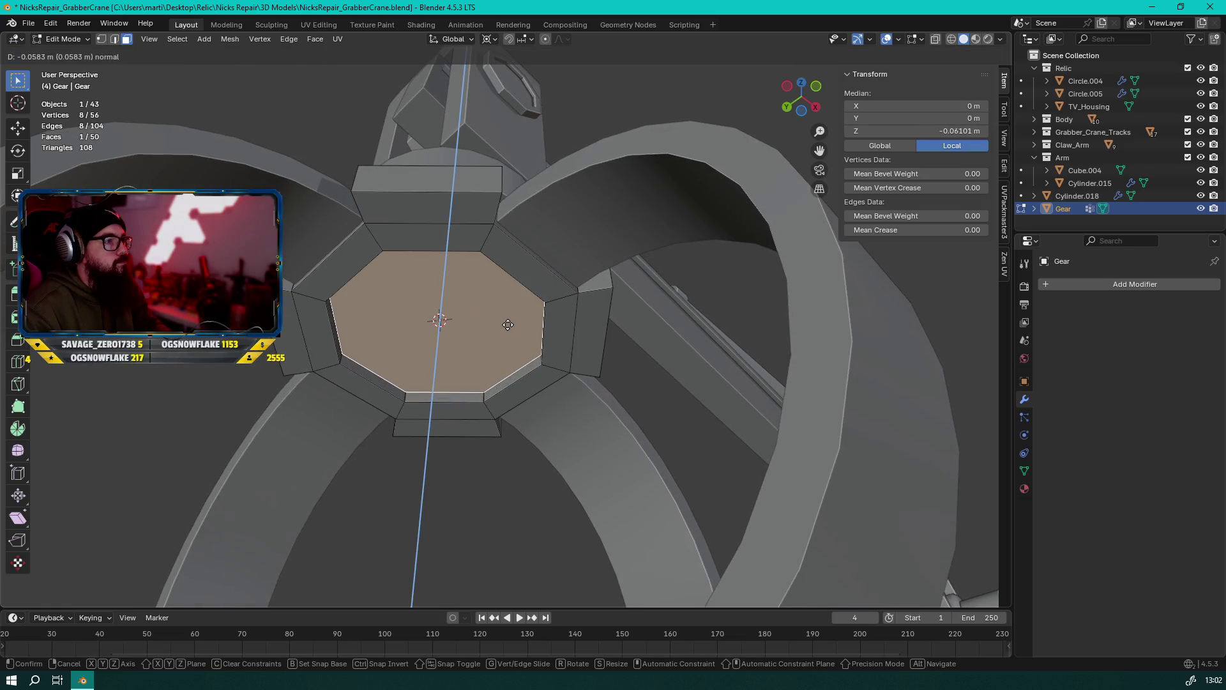
{"action": "left_click", "coordinate": [505, 329]}
{"action": "key", "text": "Tab"}
{"action": "mouse_move", "coordinate": [490, 350]}
{"action": "middle_mouse_down"}
{"action": "mouse_move", "coordinate": [481, 417]}
{"action": "mouse_move", "coordinate": [632, 472]}
{"action": "mouse_move", "coordinate": [514, 519]}
{"action": "mouse_move", "coordinate": [484, 508]}
{"action": "mouse_move", "coordinate": [479, 334]}
{"action": "middle_mouse_up"}
Replace the inward extrusion with an upward one, forming a top collar
{"action": "key", "text": "Tab"}
{"action": "key", "text": "ctrl+z"}
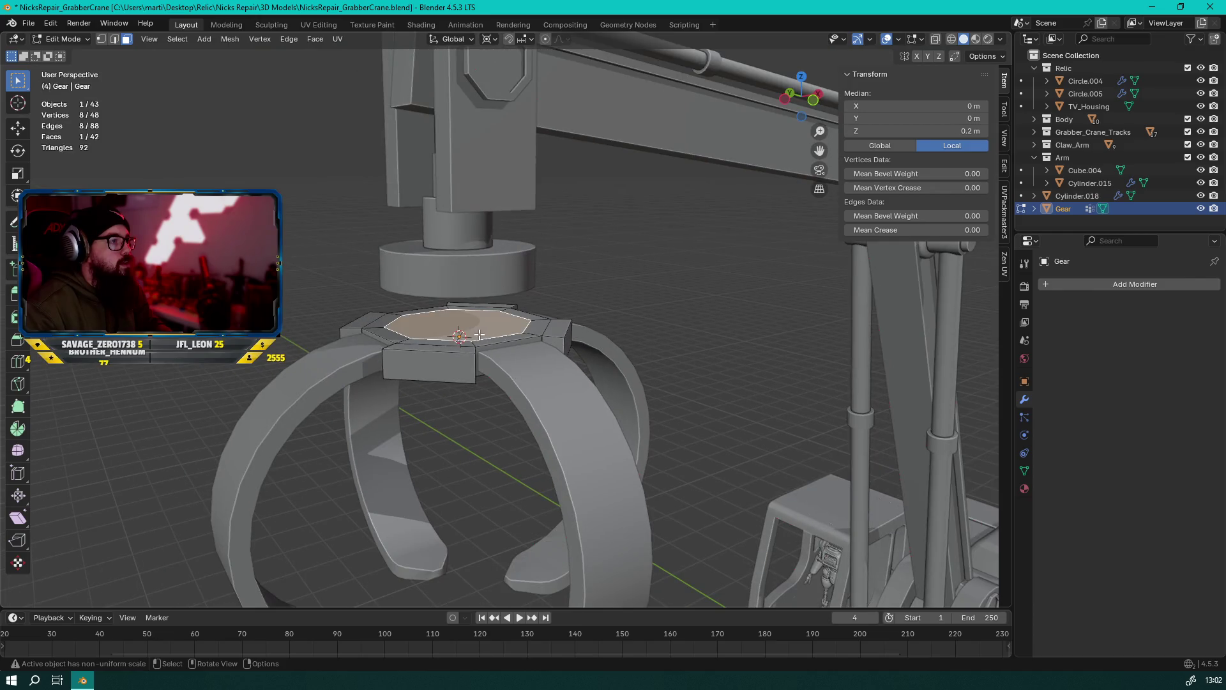
{"action": "key", "text": "e"}
{"action": "left_click", "coordinate": [484, 284]}
{"action": "mouse_move", "coordinate": [483, 284]}
{"action": "middle_mouse_down"}
{"action": "mouse_move", "coordinate": [741, 287]}
{"action": "mouse_move", "coordinate": [771, 315]}
{"action": "mouse_move", "coordinate": [462, 306]}
{"action": "mouse_move", "coordinate": [348, 358]}
{"action": "mouse_move", "coordinate": [373, 325]}
{"action": "mouse_move", "coordinate": [346, 300]}
{"action": "mouse_move", "coordinate": [368, 317]}
{"action": "mouse_move", "coordinate": [396, 278]}
{"action": "mouse_move", "coordinate": [477, 238]}
{"action": "mouse_move", "coordinate": [518, 258]}
{"action": "middle_mouse_up"}
{"action": "key", "text": "Tab"}
Give the gear Shade Auto Smooth shading
{"action": "right_click", "coordinate": [538, 323]}
{"action": "left_click", "coordinate": [530, 322]}
{"action": "left_click", "coordinate": [478, 235]}
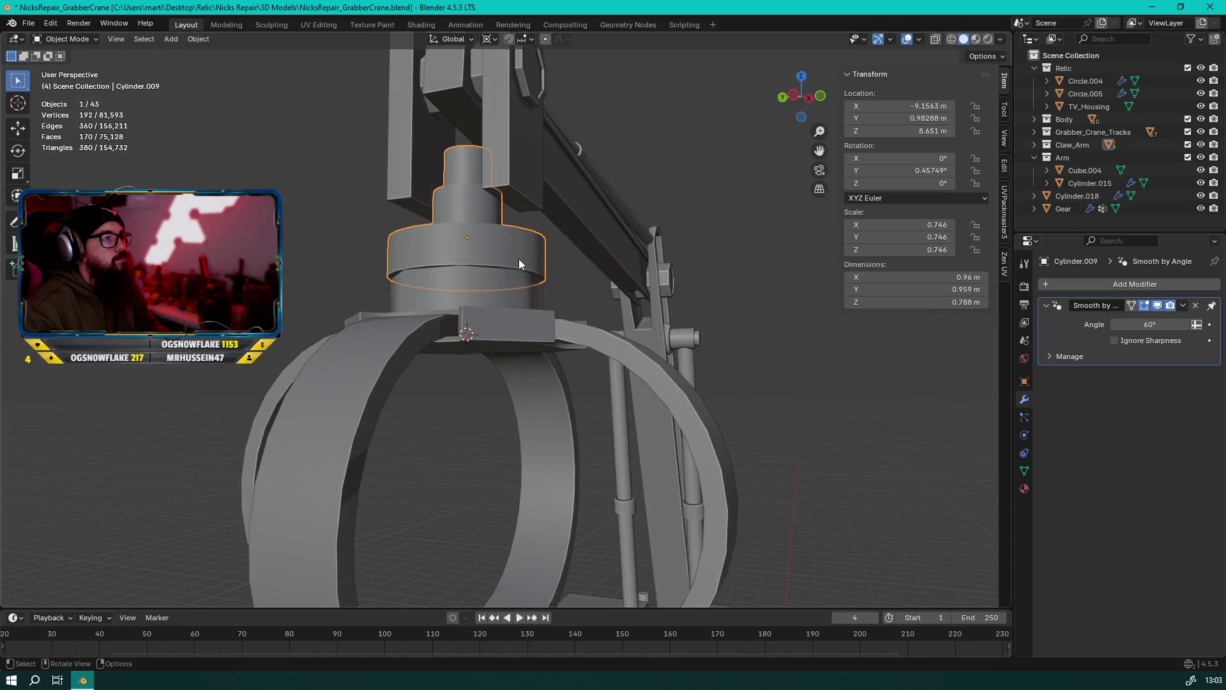
Set the transform pivot point to Individual Origins
{"action": "key", "text": "s"}
{"action": "key", "text": "Escape"}
{"action": "left_click", "coordinate": [490, 39]}
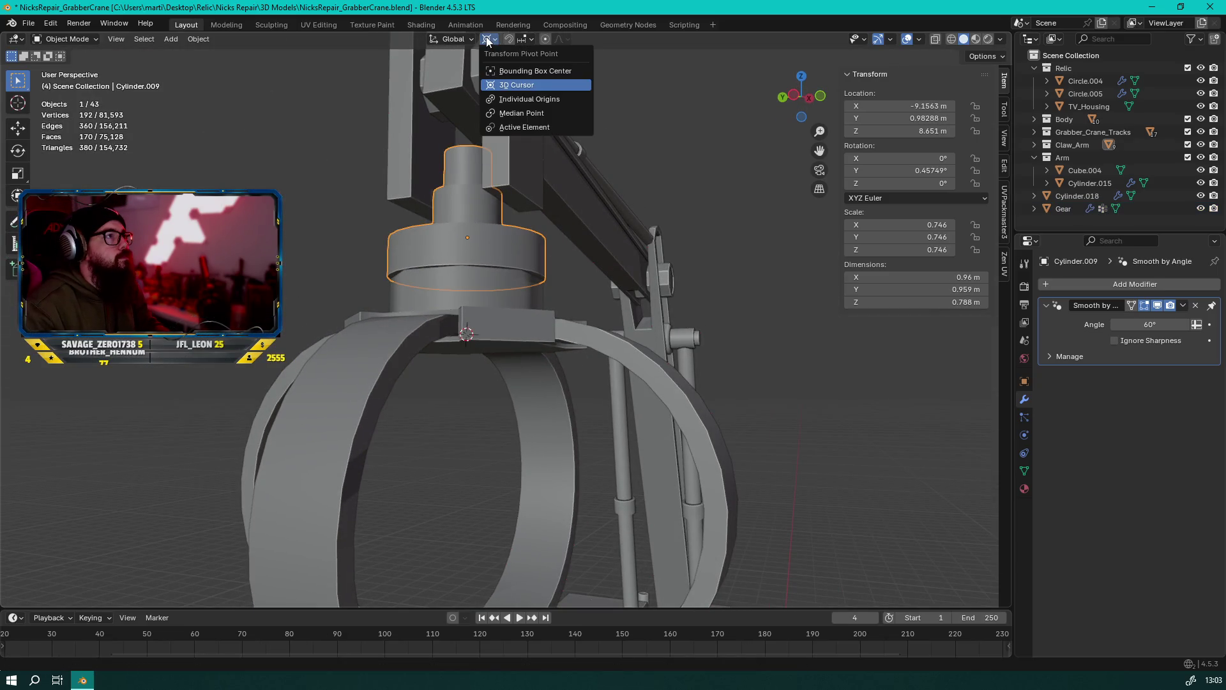
{"action": "left_click", "coordinate": [509, 101]}
Scale Cylinder.009 up in two passes to about 0.83
{"action": "key", "text": "s"}
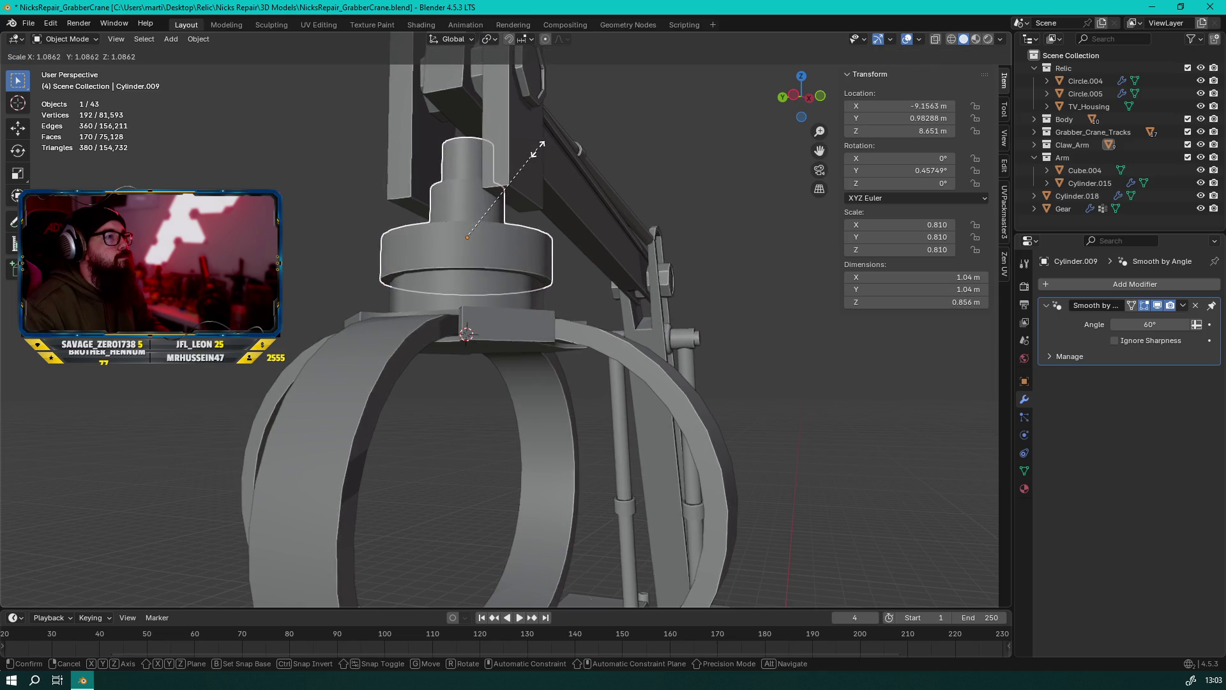
{"action": "left_click", "coordinate": [538, 185]}
{"action": "mouse_move", "coordinate": [538, 186]}
{"action": "middle_mouse_down"}
{"action": "mouse_move", "coordinate": [304, 131]}
{"action": "mouse_move", "coordinate": [194, 148]}
{"action": "mouse_move", "coordinate": [534, 171]}
{"action": "mouse_move", "coordinate": [435, 169]}
{"action": "mouse_move", "coordinate": [466, 205]}
{"action": "mouse_move", "coordinate": [558, 242]}
{"action": "mouse_move", "coordinate": [583, 282]}
{"action": "mouse_move", "coordinate": [607, 289]}
{"action": "mouse_move", "coordinate": [597, 271]}
{"action": "mouse_move", "coordinate": [319, 270]}
{"action": "mouse_move", "coordinate": [492, 277]}
{"action": "mouse_move", "coordinate": [371, 171]}
{"action": "mouse_move", "coordinate": [579, 278]}
{"action": "mouse_move", "coordinate": [473, 286]}
{"action": "mouse_move", "coordinate": [620, 277]}
{"action": "mouse_move", "coordinate": [617, 320]}
{"action": "mouse_move", "coordinate": [608, 286]}
{"action": "mouse_move", "coordinate": [316, 335]}
{"action": "mouse_move", "coordinate": [369, 296]}
{"action": "middle_mouse_up"}
{"action": "key", "text": "Tab"}
{"action": "scroll", "coordinate": [606, 290], "scroll_direction": "down", "scroll_amount": 8}
{"action": "key", "text": "Tab"}
{"action": "key", "text": "s"}
{"action": "left_click", "coordinate": [492, 274]}
{"action": "scroll", "coordinate": [580, 278], "scroll_direction": "up", "scroll_amount": 4}
{"action": "scroll", "coordinate": [620, 277], "scroll_direction": "down", "scroll_amount": 5}
{"action": "left_click", "coordinate": [608, 286]}
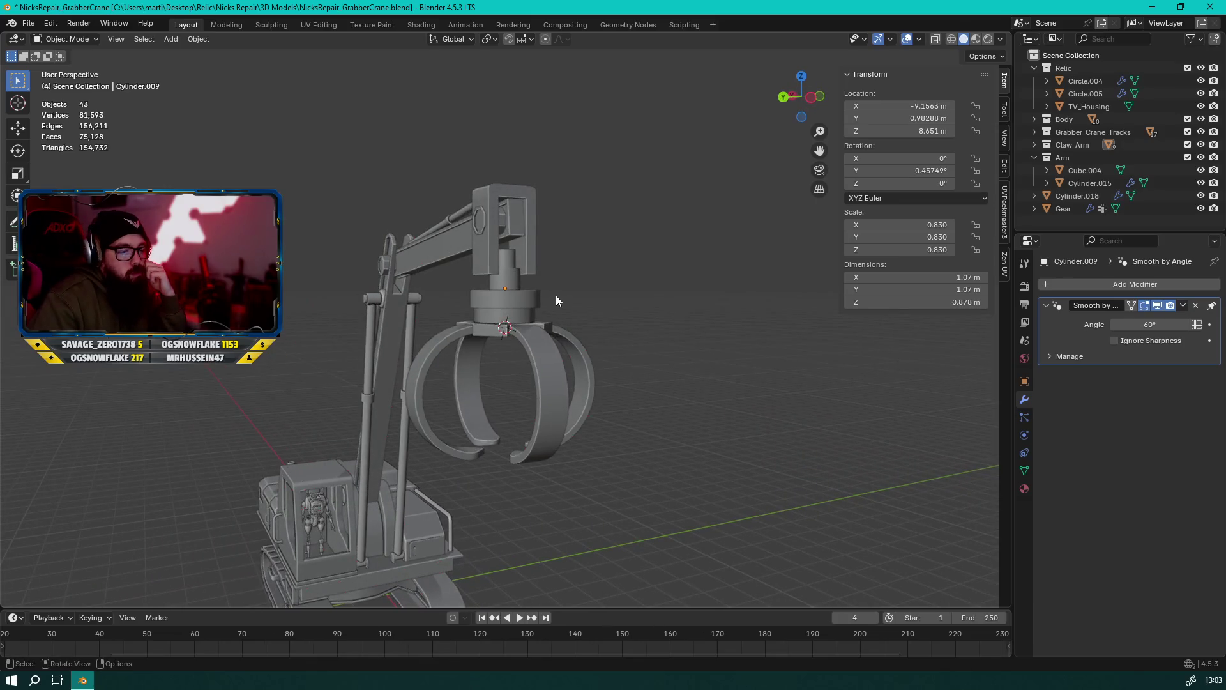
{"action": "mouse_move", "coordinate": [554, 294]}
{"action": "middle_mouse_down"}
{"action": "mouse_move", "coordinate": [495, 277]}
{"action": "mouse_move", "coordinate": [439, 308]}
{"action": "middle_mouse_up"}
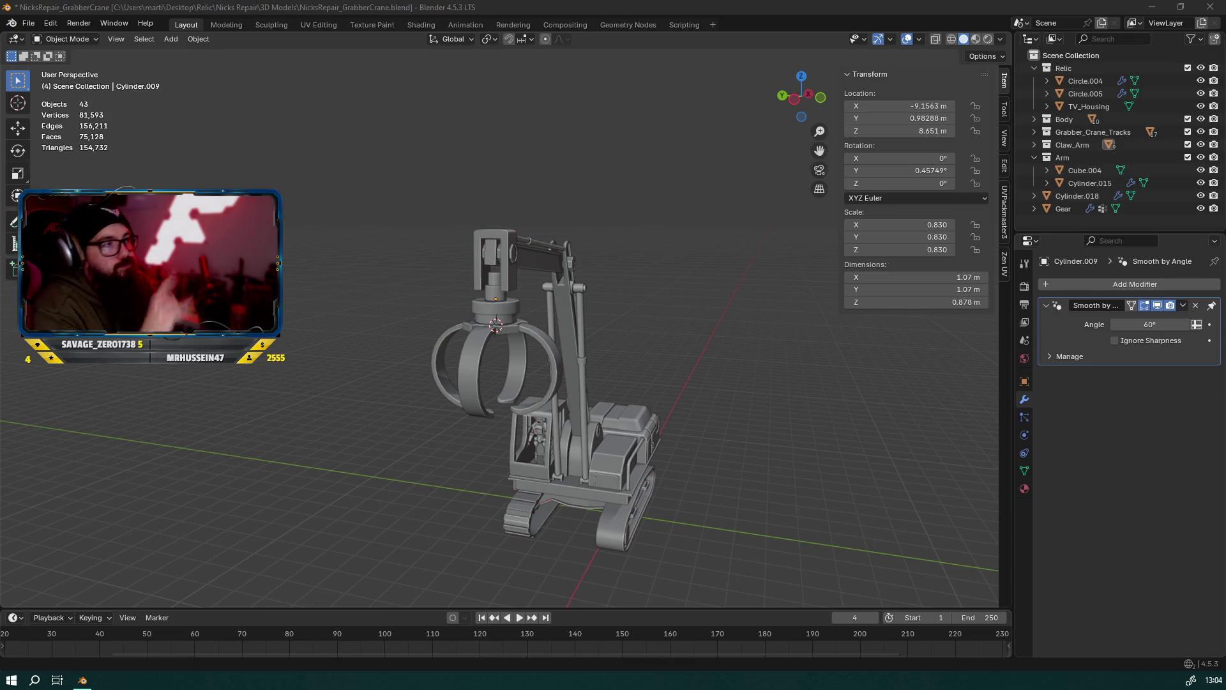
{"action": "left_click", "coordinate": [511, 267]}
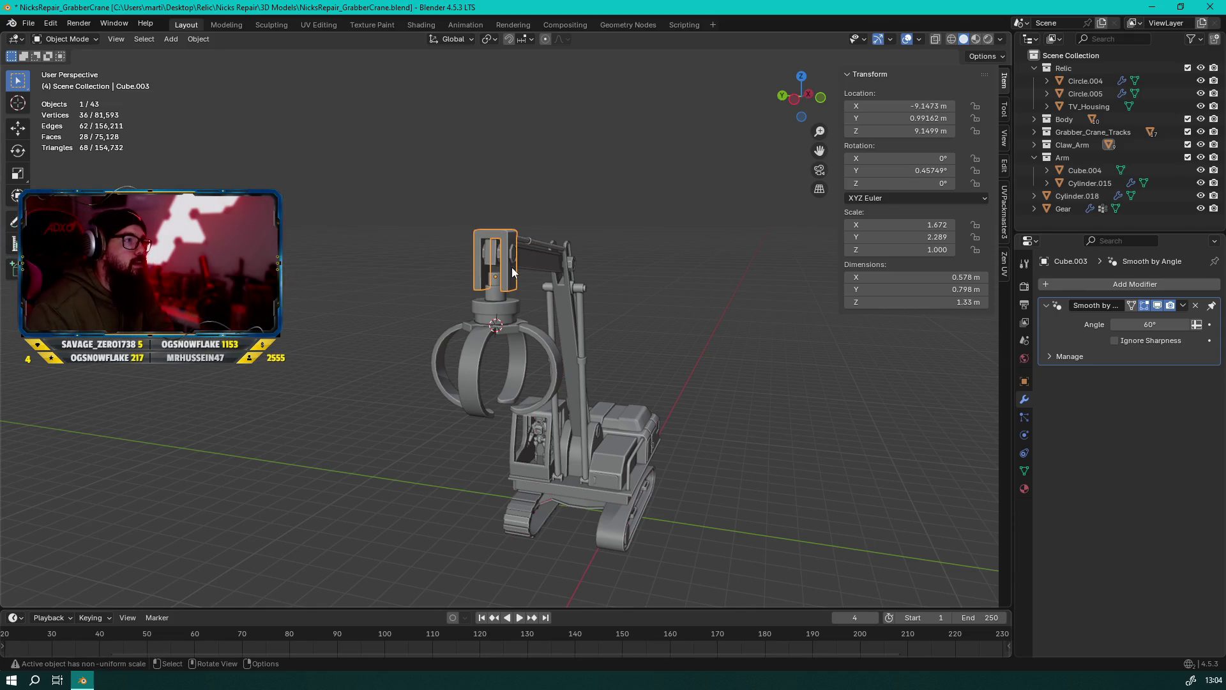
Rotate the Cube.003 bracket 90° about X so its fork opens upward, then raise it along Z
{"action": "type", "text": "rz90"}
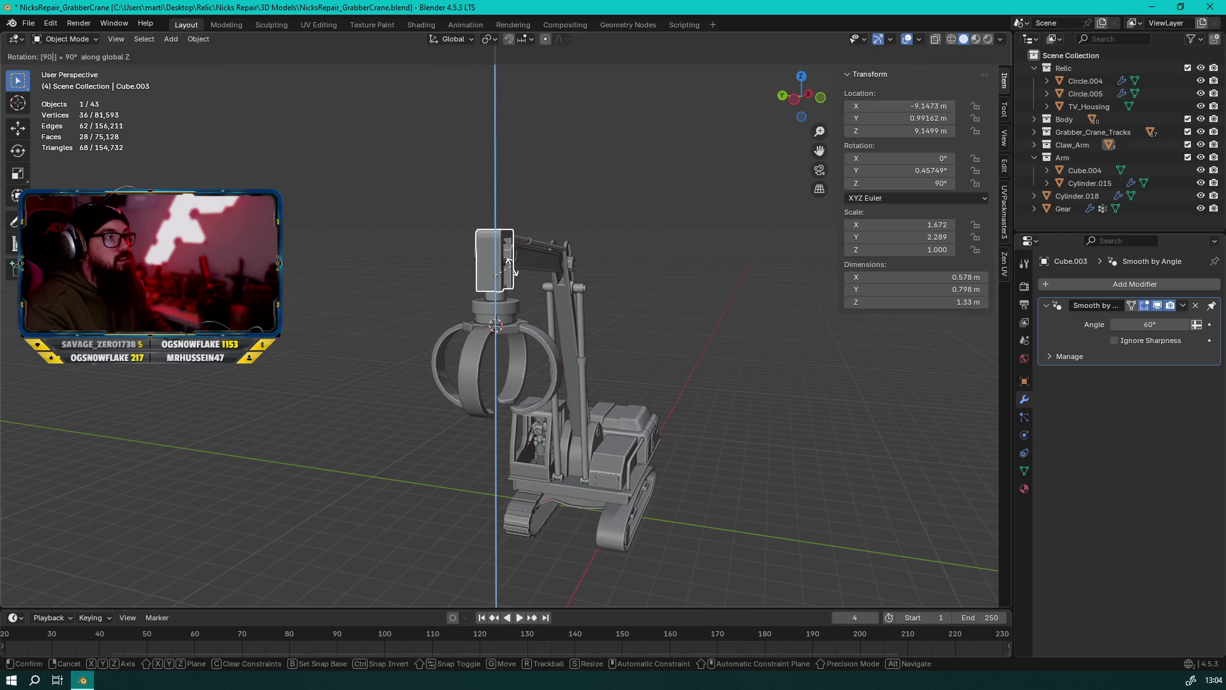
{"action": "type", "text": "x"}
{"action": "type", "text": "0"}
{"action": "key", "text": "Return"}
{"action": "key", "text": "g"}
{"action": "key", "text": "z"}
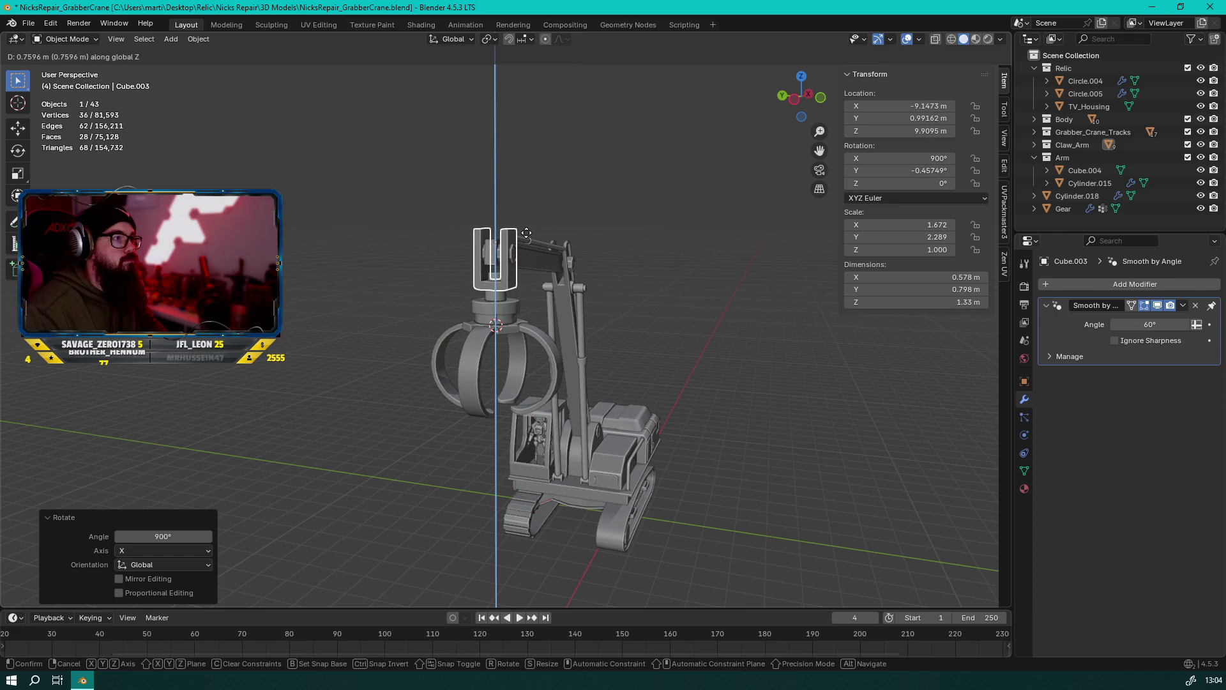
{"action": "left_click", "coordinate": [526, 189]}
Box-select the claw parts, shift them vertically, then deselect them
{"action": "mouse_move", "coordinate": [526, 189]}
{"action": "middle_mouse_down"}
{"action": "mouse_move", "coordinate": [621, 215]}
{"action": "mouse_move", "coordinate": [520, 277]}
{"action": "mouse_move", "coordinate": [569, 302]}
{"action": "mouse_move", "coordinate": [515, 319]}
{"action": "middle_mouse_up"}
{"action": "mouse_move", "coordinate": [603, 321]}
{"action": "middle_mouse_down"}
{"action": "mouse_move", "coordinate": [558, 315]}
{"action": "mouse_move", "coordinate": [645, 356]}
{"action": "mouse_move", "coordinate": [532, 355]}
{"action": "mouse_move", "coordinate": [605, 362]}
{"action": "mouse_move", "coordinate": [587, 373]}
{"action": "mouse_move", "coordinate": [606, 362]}
{"action": "mouse_move", "coordinate": [515, 320]}
{"action": "mouse_move", "coordinate": [576, 351]}
{"action": "mouse_move", "coordinate": [730, 362]}
{"action": "mouse_move", "coordinate": [551, 330]}
{"action": "mouse_move", "coordinate": [662, 443]}
{"action": "middle_mouse_up"}
{"action": "left_click_drag", "start_coordinate": [649, 459], "coordinate": [436, 297]}
{"action": "key", "text": "g"}
{"action": "mouse_move", "coordinate": [609, 358]}
{"action": "middle_mouse_down"}
{"action": "mouse_move", "coordinate": [565, 330]}
{"action": "mouse_move", "coordinate": [703, 279]}
{"action": "mouse_move", "coordinate": [776, 305]}
{"action": "mouse_move", "coordinate": [670, 330]}
{"action": "mouse_move", "coordinate": [420, 340]}
{"action": "mouse_move", "coordinate": [569, 295]}
{"action": "mouse_move", "coordinate": [523, 350]}
{"action": "mouse_move", "coordinate": [600, 362]}
{"action": "mouse_move", "coordinate": [592, 330]}
{"action": "mouse_move", "coordinate": [436, 260]}
{"action": "mouse_move", "coordinate": [500, 266]}
{"action": "middle_mouse_up"}
{"action": "key", "text": "z"}
{"action": "key", "text": "Escape"}
{"action": "key", "text": "alt+a"}
Scale the Cylinder.008 pin along Y so it spans the bracket
{"action": "scroll", "coordinate": [515, 189], "scroll_direction": "up", "scroll_amount": 5}
{"action": "left_click", "coordinate": [515, 150]}
{"action": "mouse_move", "coordinate": [515, 151]}
{"action": "middle_mouse_down"}
{"action": "mouse_move", "coordinate": [638, 234]}
{"action": "mouse_move", "coordinate": [534, 213]}
{"action": "middle_mouse_up"}
{"action": "scroll", "coordinate": [535, 214], "scroll_direction": "up", "scroll_amount": 1}
{"action": "key", "text": "s"}
{"action": "key", "text": "y"}
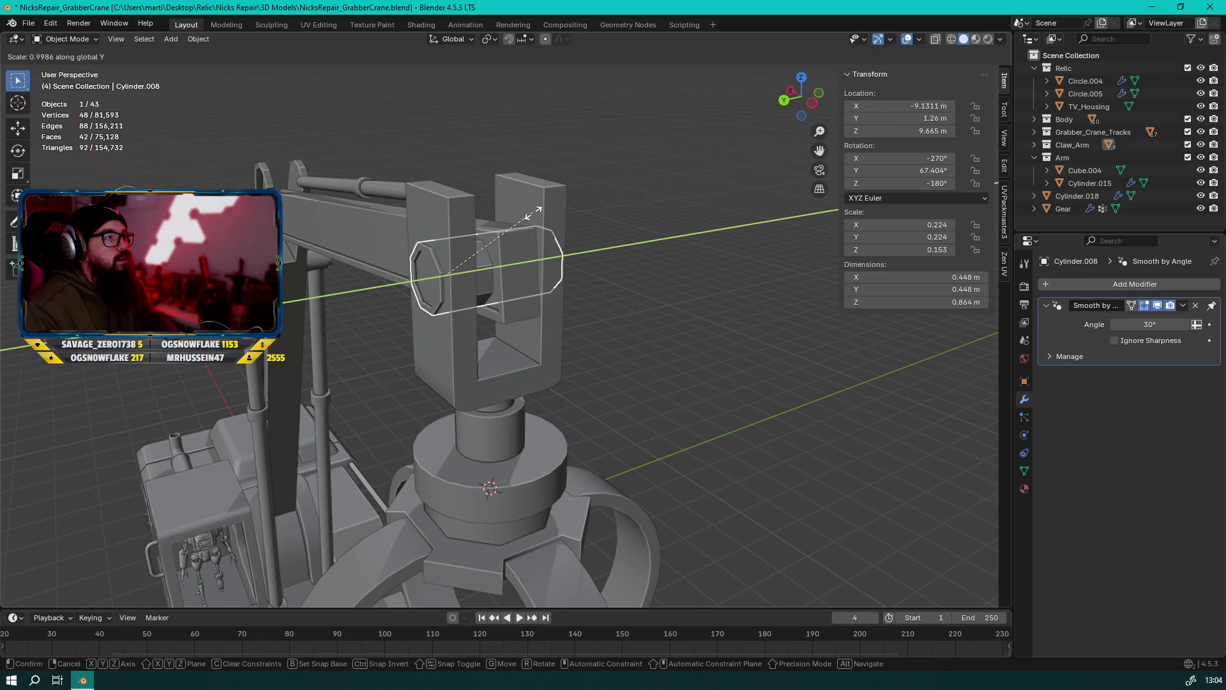
{"action": "left_click", "coordinate": [552, 210]}
Move the pin along Y until it sits centred in the bracket, checking from the side view
{"action": "key", "text": "g"}
{"action": "key", "text": "y"}
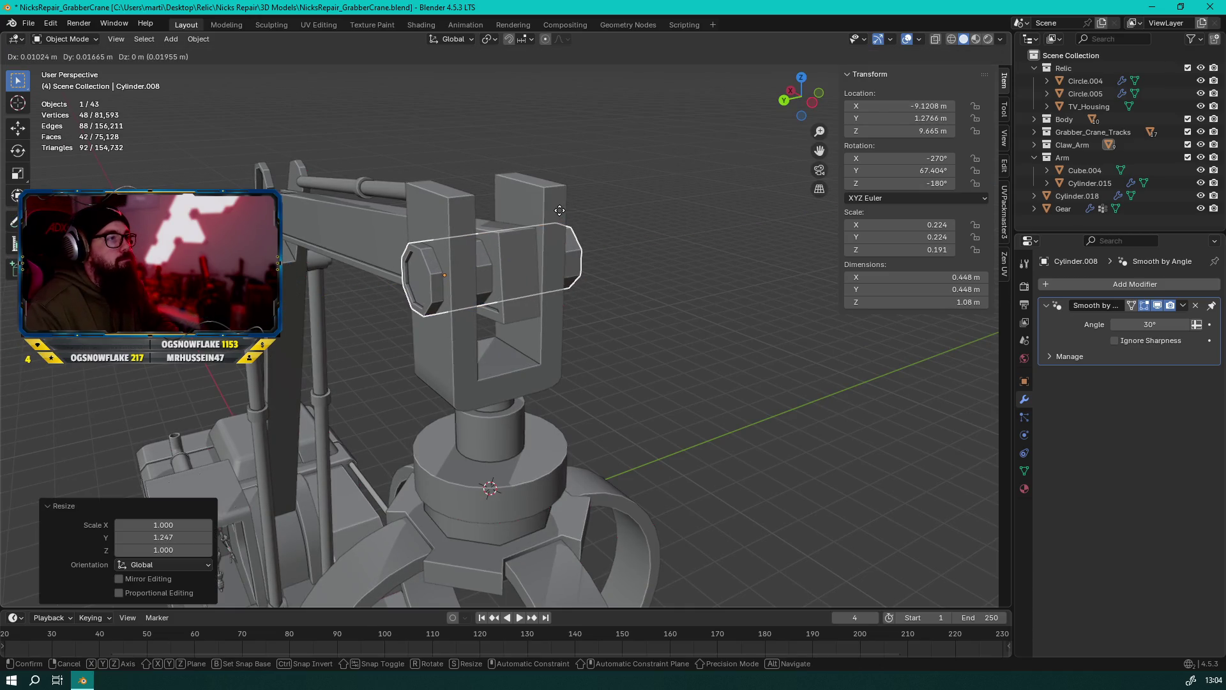
{"action": "left_click", "coordinate": [553, 211]}
{"action": "mouse_move", "coordinate": [553, 212]}
{"action": "middle_mouse_down"}
{"action": "mouse_move", "coordinate": [572, 212]}
{"action": "mouse_move", "coordinate": [439, 215]}
{"action": "mouse_move", "coordinate": [469, 228]}
{"action": "middle_mouse_up"}
{"action": "left_click", "coordinate": [795, 104]}
{"action": "key", "text": "g"}
{"action": "key", "text": "y"}
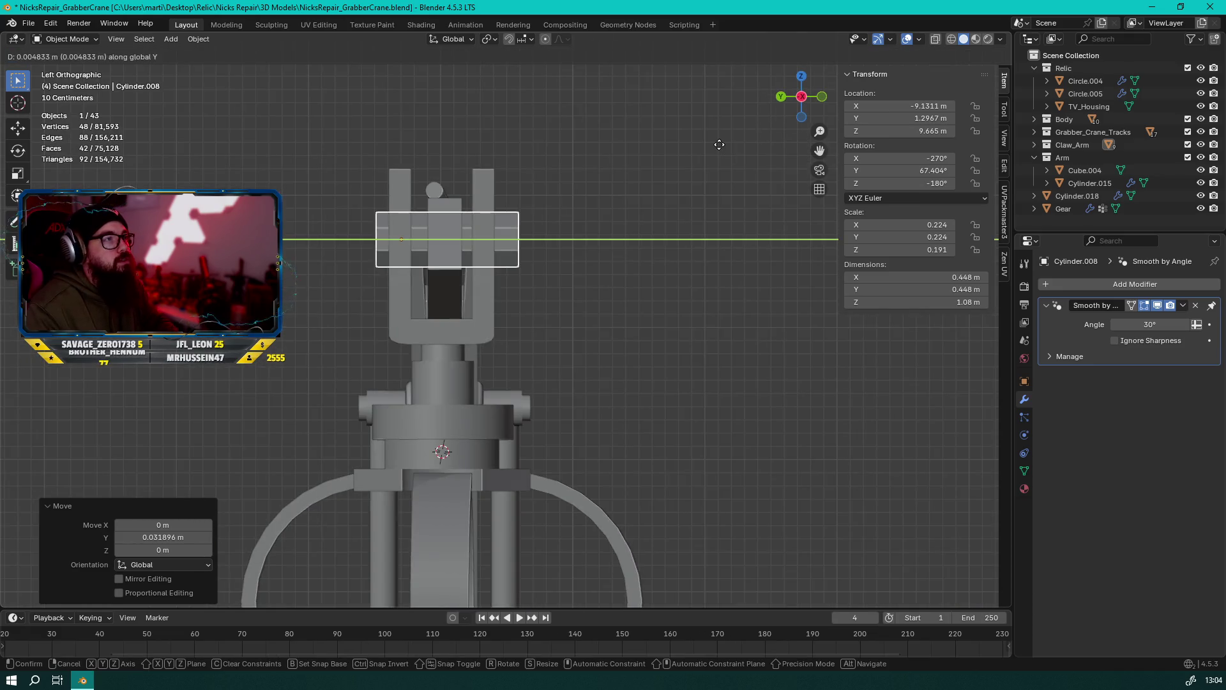
{"action": "left_click", "coordinate": [715, 147]}
Apply Shade Auto Smooth to the pin and inspect the arm from the side
{"action": "mouse_move", "coordinate": [542, 224]}
{"action": "middle_mouse_down"}
{"action": "mouse_move", "coordinate": [642, 271]}
{"action": "mouse_move", "coordinate": [558, 358]}
{"action": "mouse_move", "coordinate": [461, 351]}
{"action": "mouse_move", "coordinate": [438, 316]}
{"action": "mouse_move", "coordinate": [561, 255]}
{"action": "mouse_move", "coordinate": [504, 223]}
{"action": "mouse_move", "coordinate": [651, 402]}
{"action": "mouse_move", "coordinate": [358, 330]}
{"action": "mouse_move", "coordinate": [547, 377]}
{"action": "mouse_move", "coordinate": [619, 351]}
{"action": "mouse_move", "coordinate": [384, 381]}
{"action": "mouse_move", "coordinate": [564, 366]}
{"action": "mouse_move", "coordinate": [438, 380]}
{"action": "mouse_move", "coordinate": [370, 371]}
{"action": "mouse_move", "coordinate": [377, 362]}
{"action": "mouse_move", "coordinate": [357, 369]}
{"action": "middle_mouse_up"}
{"action": "left_click", "coordinate": [640, 274]}
{"action": "right_click", "coordinate": [428, 315]}
{"action": "left_click", "coordinate": [422, 316]}
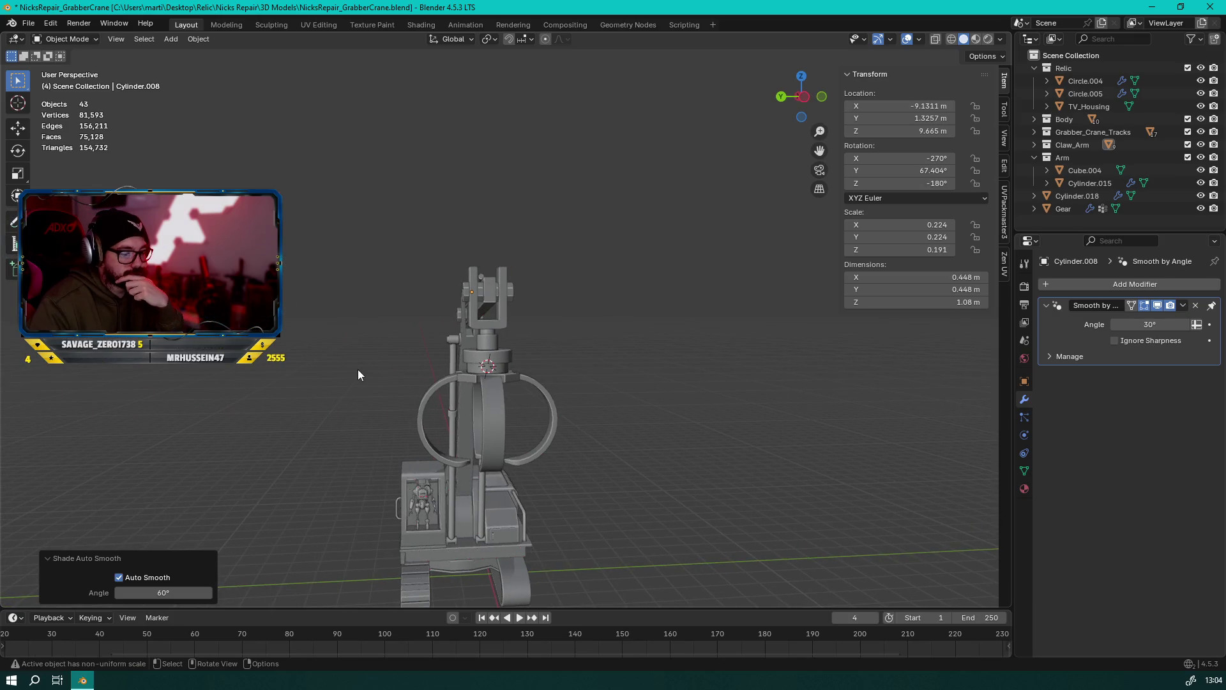
{"action": "left_click", "coordinate": [803, 99]}
{"action": "scroll", "coordinate": [394, 328], "scroll_direction": "up", "scroll_amount": 3}
{"action": "mouse_move", "coordinate": [394, 328]}
{"action": "middle_mouse_down"}
{"action": "mouse_move", "coordinate": [439, 214]}
{"action": "mouse_move", "coordinate": [730, 95]}
{"action": "middle_mouse_up"}
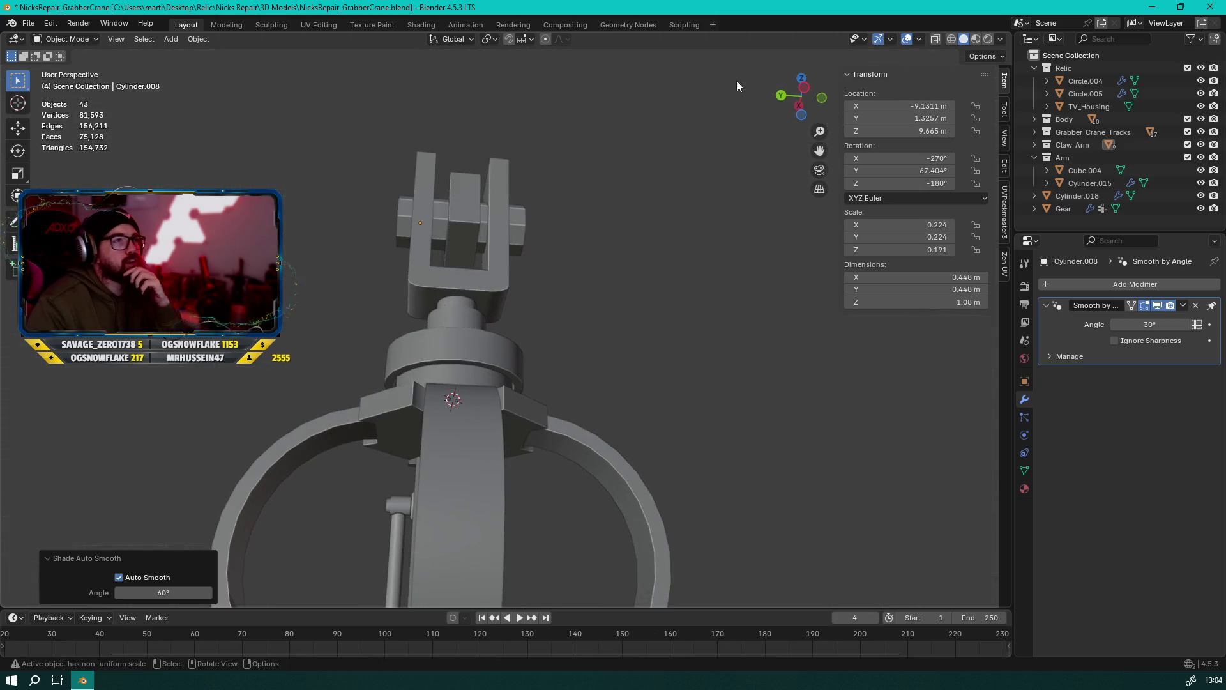
{"action": "left_click", "coordinate": [803, 88]}
{"action": "scroll", "coordinate": [675, 117], "scroll_direction": "up", "scroll_amount": 2}
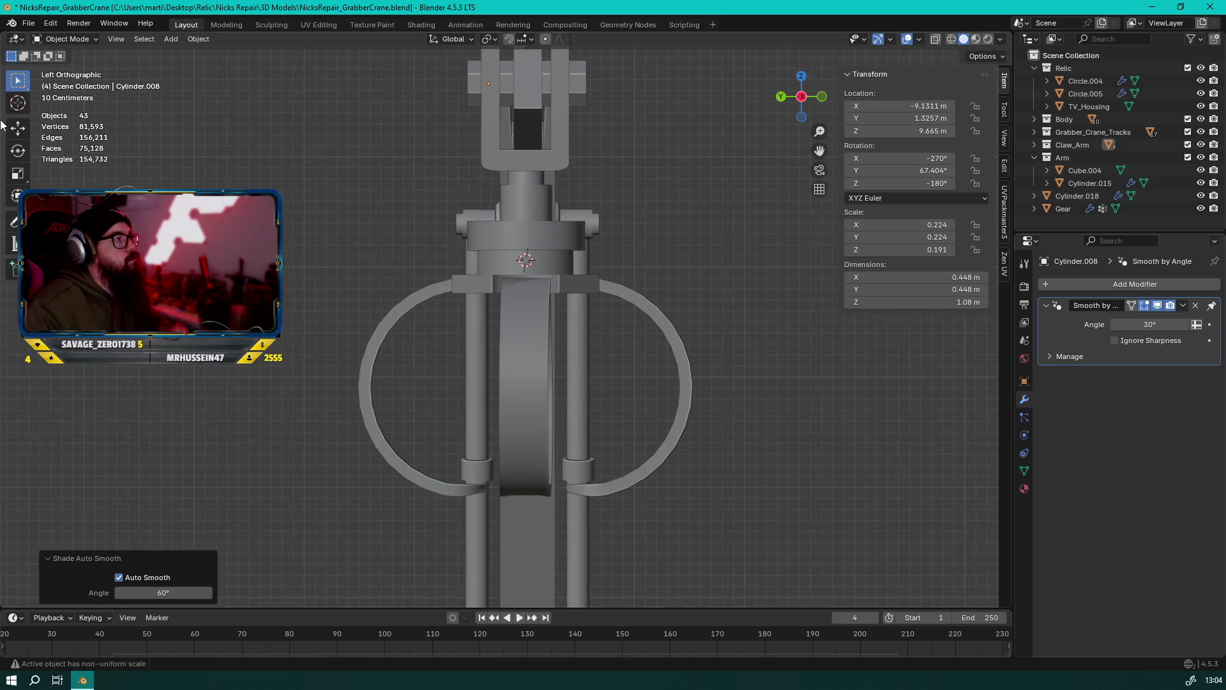
{"action": "left_click", "coordinate": [13, 221]}
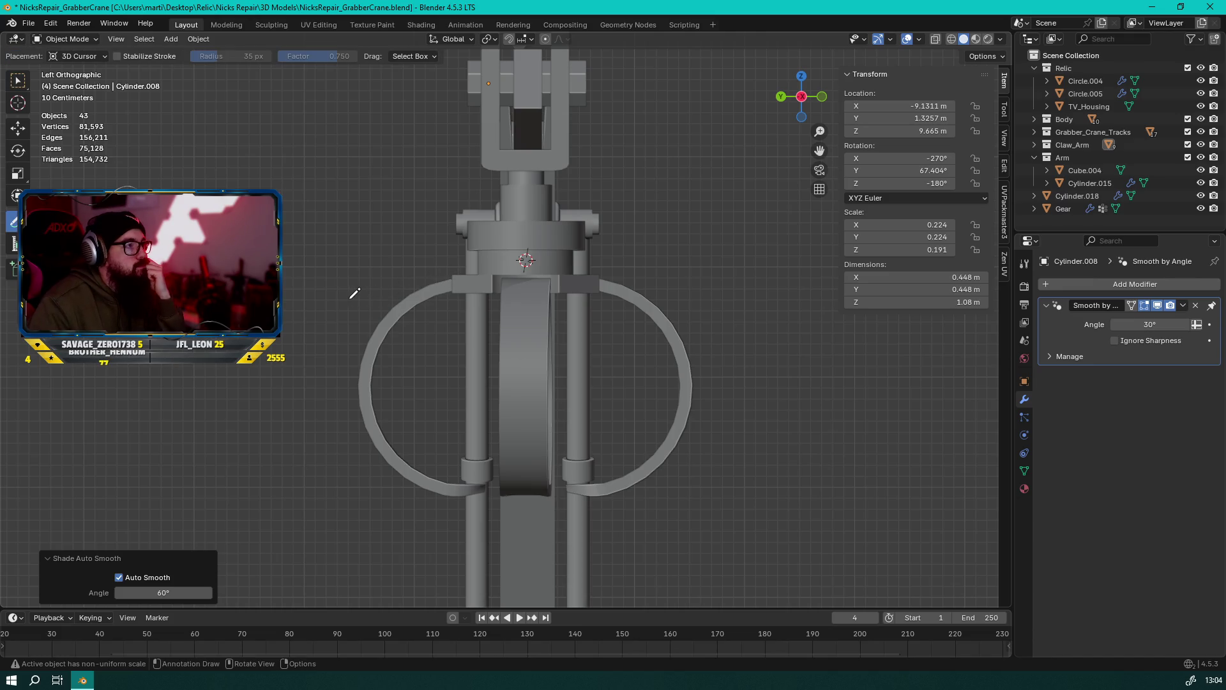
{"action": "scroll", "coordinate": [355, 293], "scroll_direction": "down", "scroll_amount": 5}
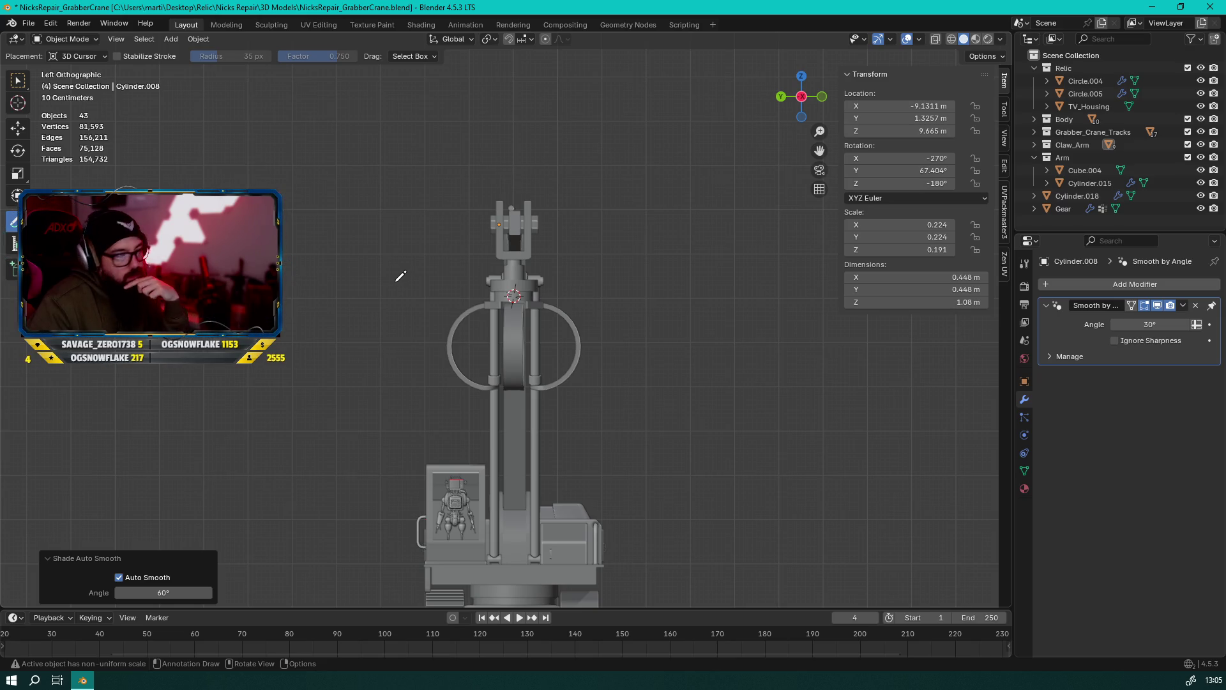
{"action": "left_click", "coordinate": [385, 275]}
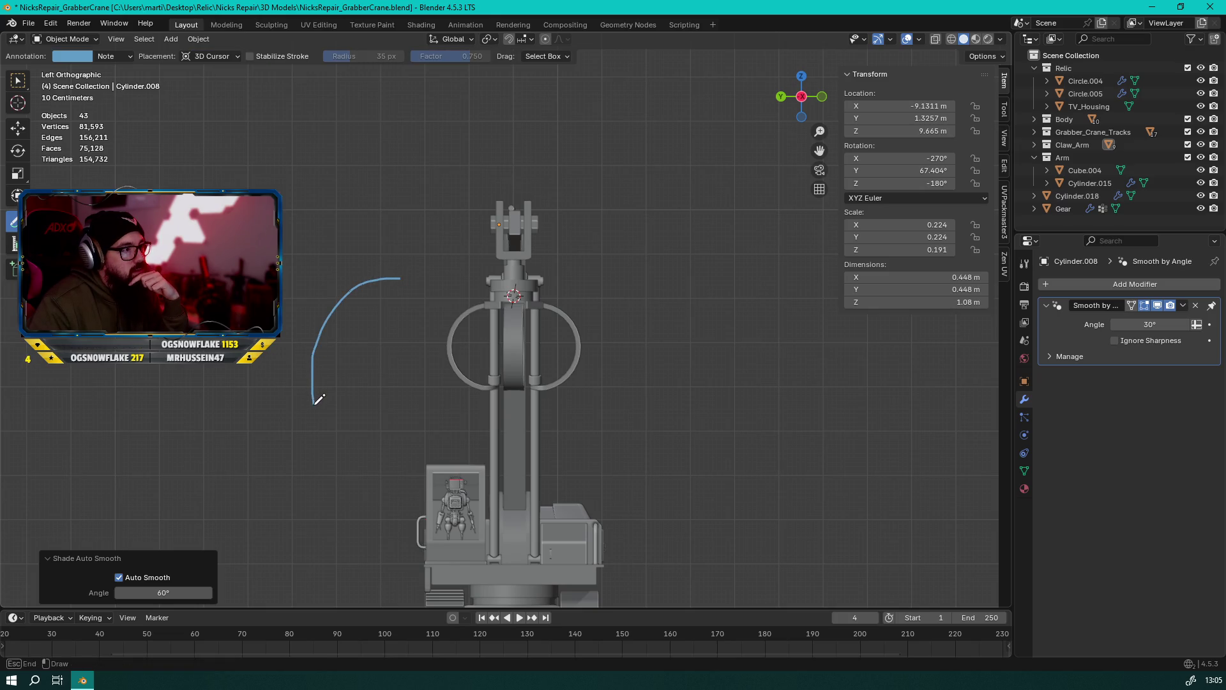
{"action": "left_click_drag", "start_coordinate": [328, 413], "coordinate": [327, 415]}
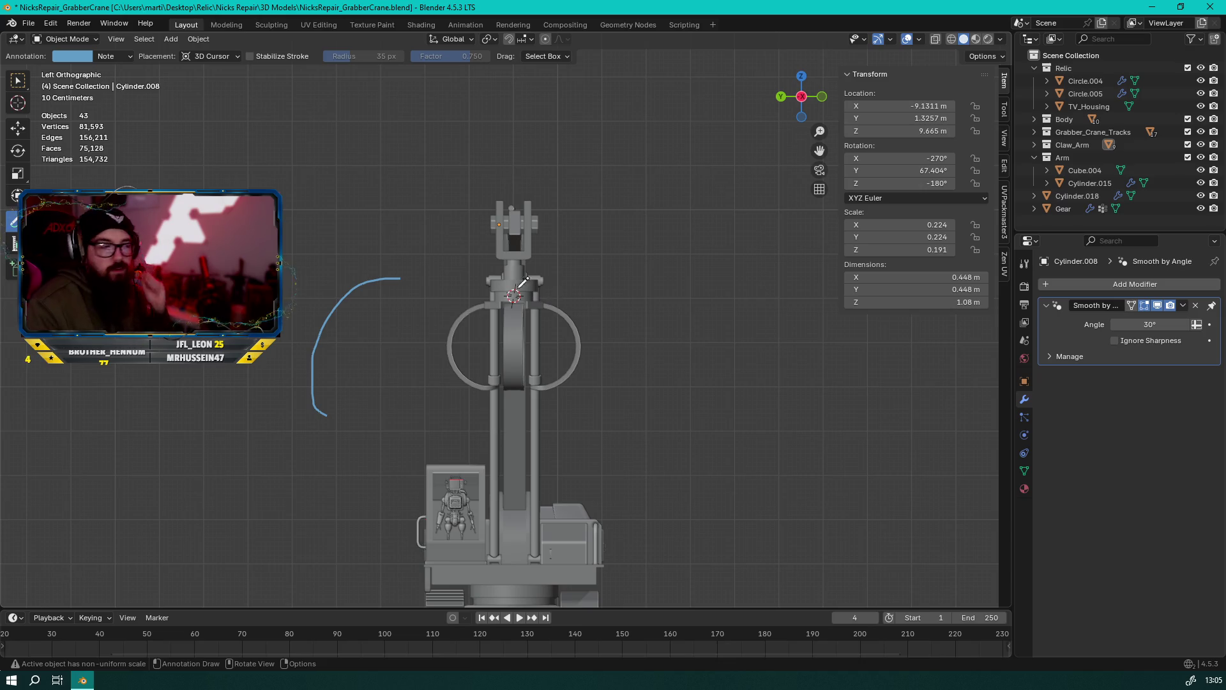
{"action": "key", "text": "ctrl+z"}
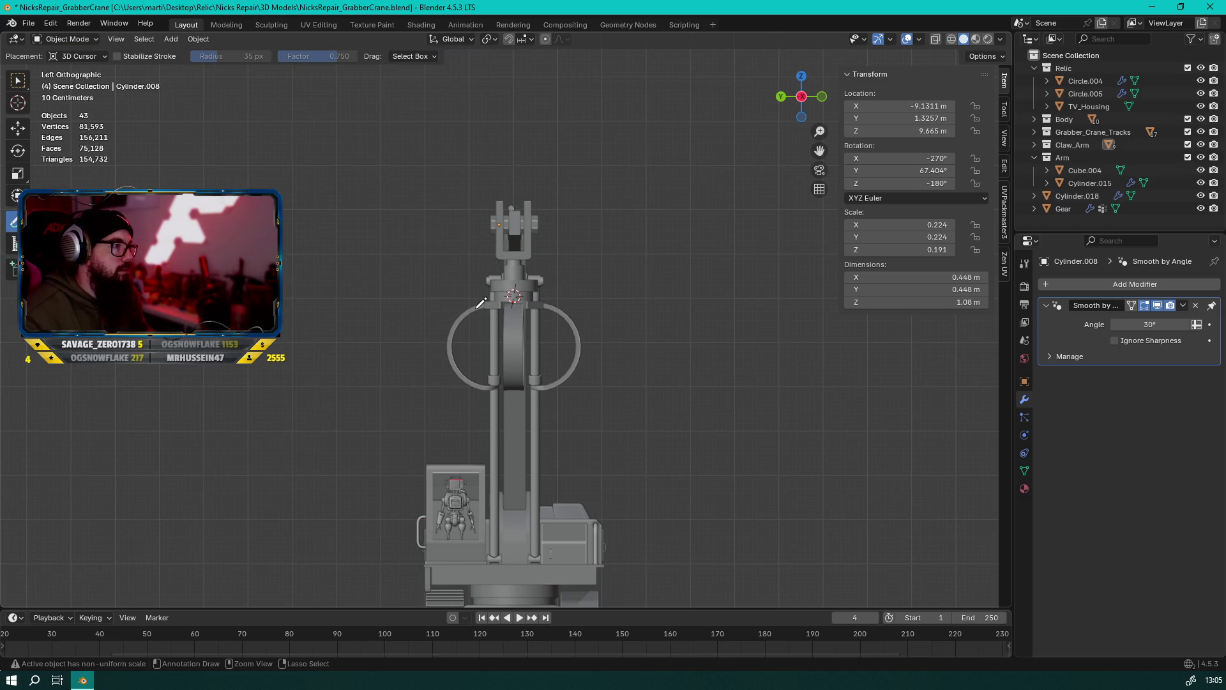
{"action": "left_click", "coordinate": [16, 86]}
{"action": "middle_click_drag", "start_coordinate": [332, 211], "coordinate": [400, 246]}
{"action": "scroll", "coordinate": [581, 343], "scroll_direction": "up", "scroll_amount": 8}
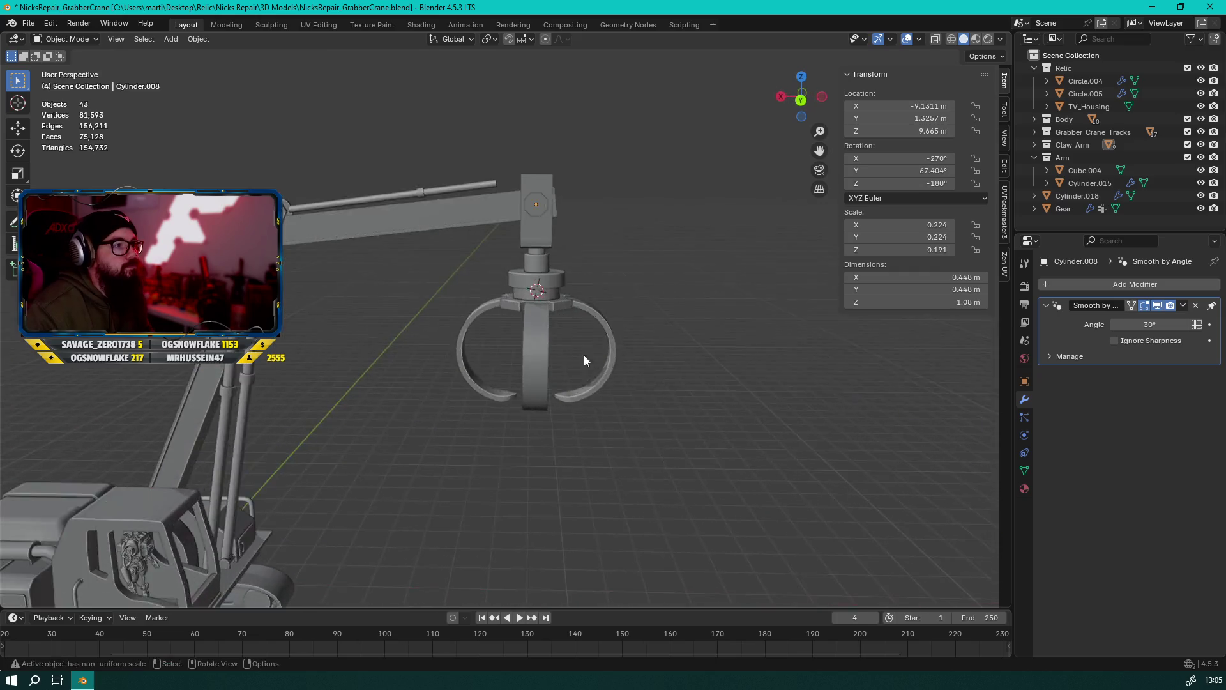
Enter Edit Mode on Circle.003 and select face loops along the lower claw band
{"action": "mouse_move", "coordinate": [498, 377]}
{"action": "middle_mouse_down"}
{"action": "mouse_move", "coordinate": [496, 287]}
{"action": "mouse_move", "coordinate": [515, 378]}
{"action": "mouse_move", "coordinate": [423, 416]}
{"action": "mouse_move", "coordinate": [504, 364]}
{"action": "mouse_move", "coordinate": [416, 418]}
{"action": "middle_mouse_up"}
{"action": "left_click", "coordinate": [516, 378]}
{"action": "key", "text": "Tab"}
{"action": "left_click", "coordinate": [508, 361], "text": "alt"}
{"action": "left_click", "coordinate": [508, 377], "text": "alt+shift"}
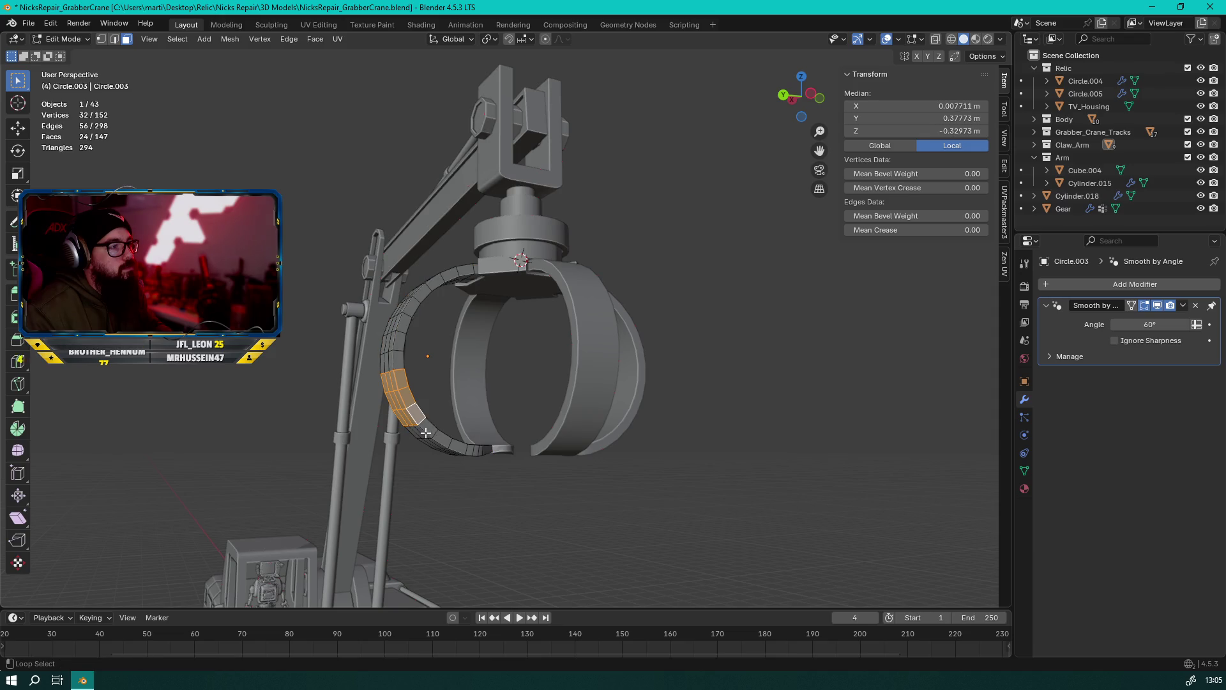
{"action": "left_click", "coordinate": [452, 450], "text": "alt+shift"}
{"action": "middle_click_drag", "start_coordinate": [453, 450], "coordinate": [433, 386]}
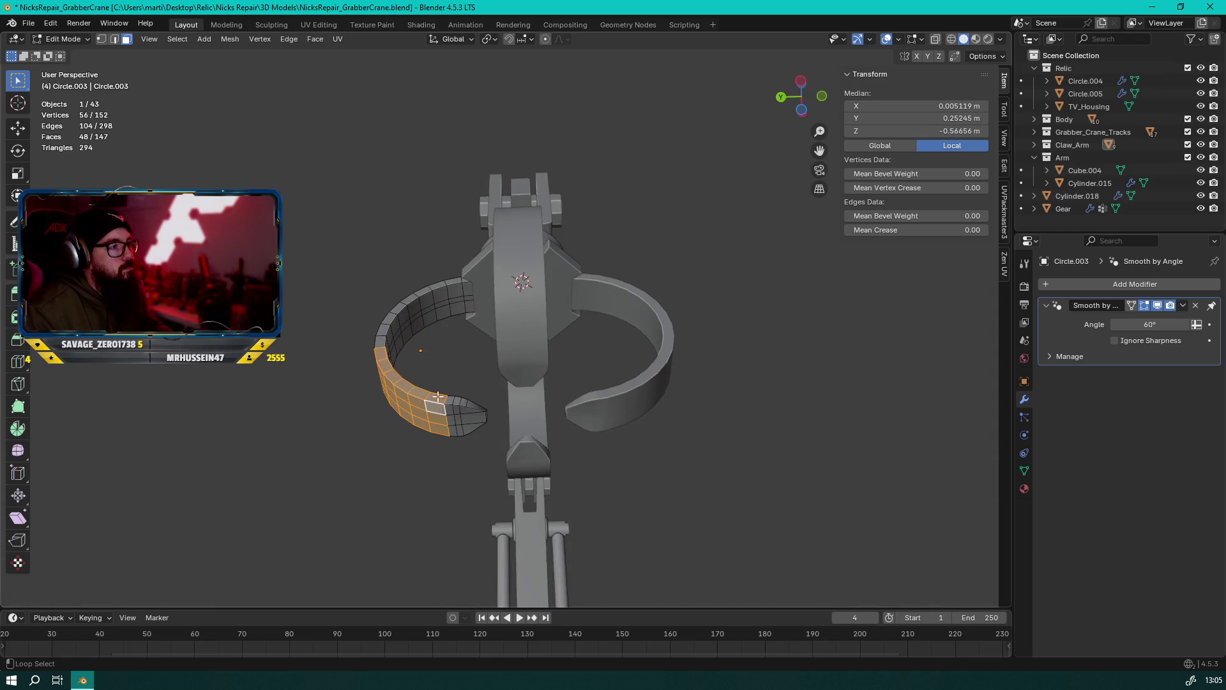
{"action": "left_click", "coordinate": [454, 408], "text": "alt+shift"}
{"action": "left_click", "coordinate": [462, 410], "text": "alt+shift"}
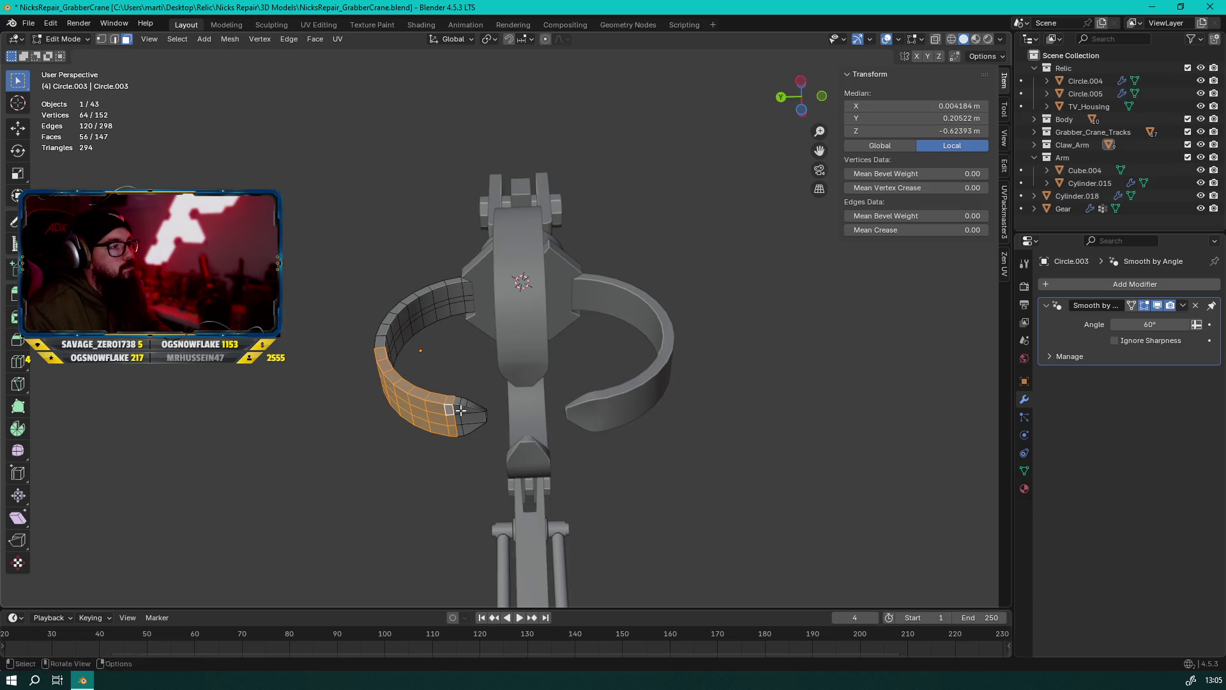
{"action": "left_click", "coordinate": [457, 409], "text": "alt+shift"}
{"action": "left_click", "coordinate": [459, 408], "text": "alt+shift"}
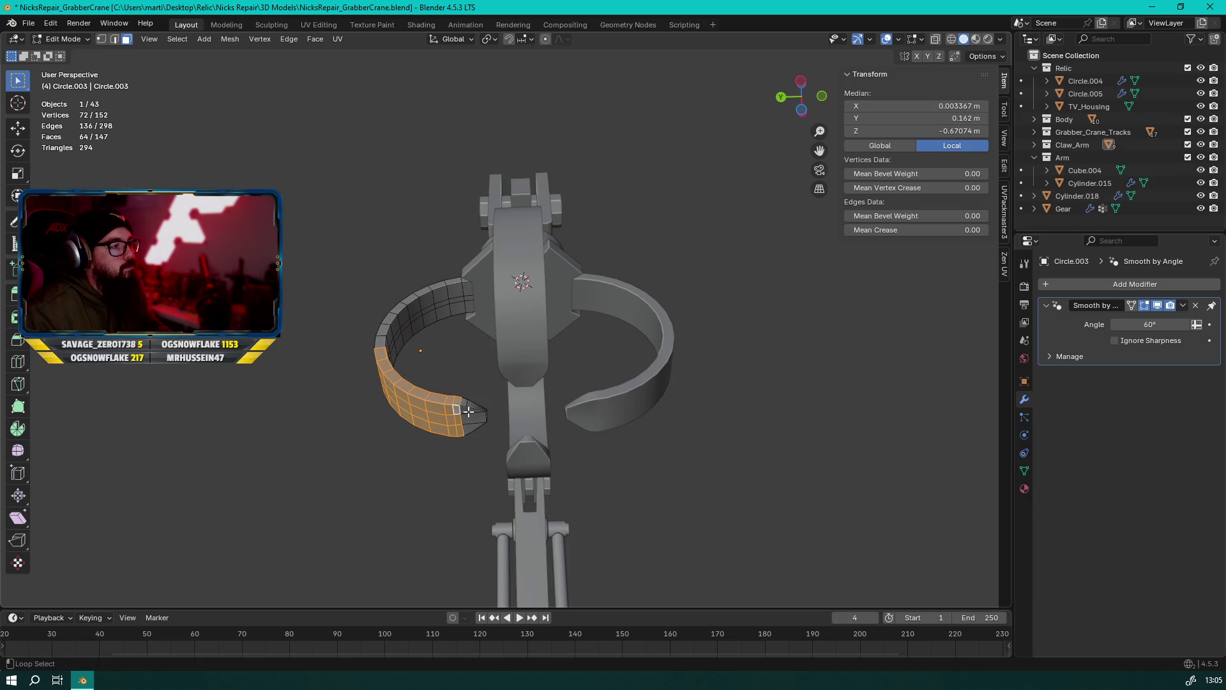
Add the tip faces with X-ray and scale the selection 1.563 along X
{"action": "key", "text": "alt+z"}
{"action": "key", "text": "alt+z"}
{"action": "left_click_drag", "start_coordinate": [468, 385], "coordinate": [485, 421], "text": "shift"}
{"action": "key", "text": "alt+z"}
{"action": "key", "text": "alt+z"}
{"action": "middle_click_drag", "start_coordinate": [364, 392], "coordinate": [593, 429]}
{"action": "key", "text": "s"}
{"action": "key", "text": "x"}
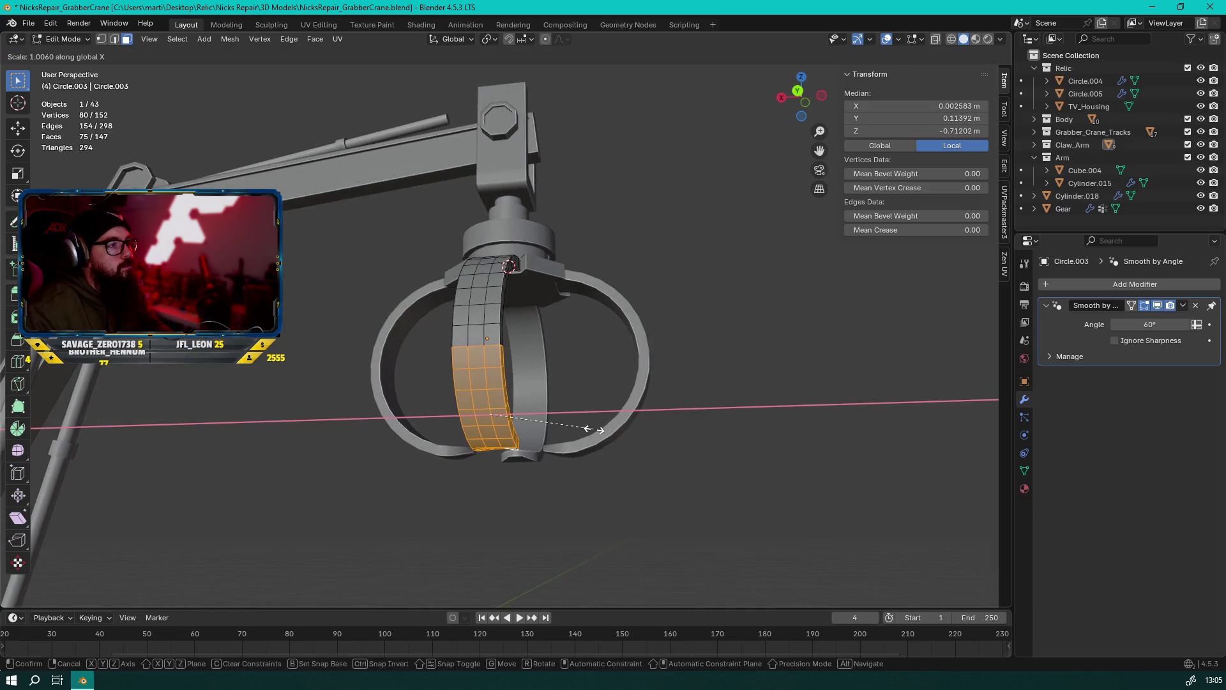
{"action": "left_click", "coordinate": [653, 426]}
{"action": "mouse_move", "coordinate": [654, 427]}
{"action": "middle_mouse_down"}
{"action": "mouse_move", "coordinate": [254, 429]}
{"action": "mouse_move", "coordinate": [370, 500]}
{"action": "mouse_move", "coordinate": [581, 481]}
{"action": "mouse_move", "coordinate": [624, 429]}
{"action": "middle_mouse_up"}
{"action": "scroll", "coordinate": [583, 452], "scroll_direction": "up", "scroll_amount": 4}
{"action": "key", "text": "2"}
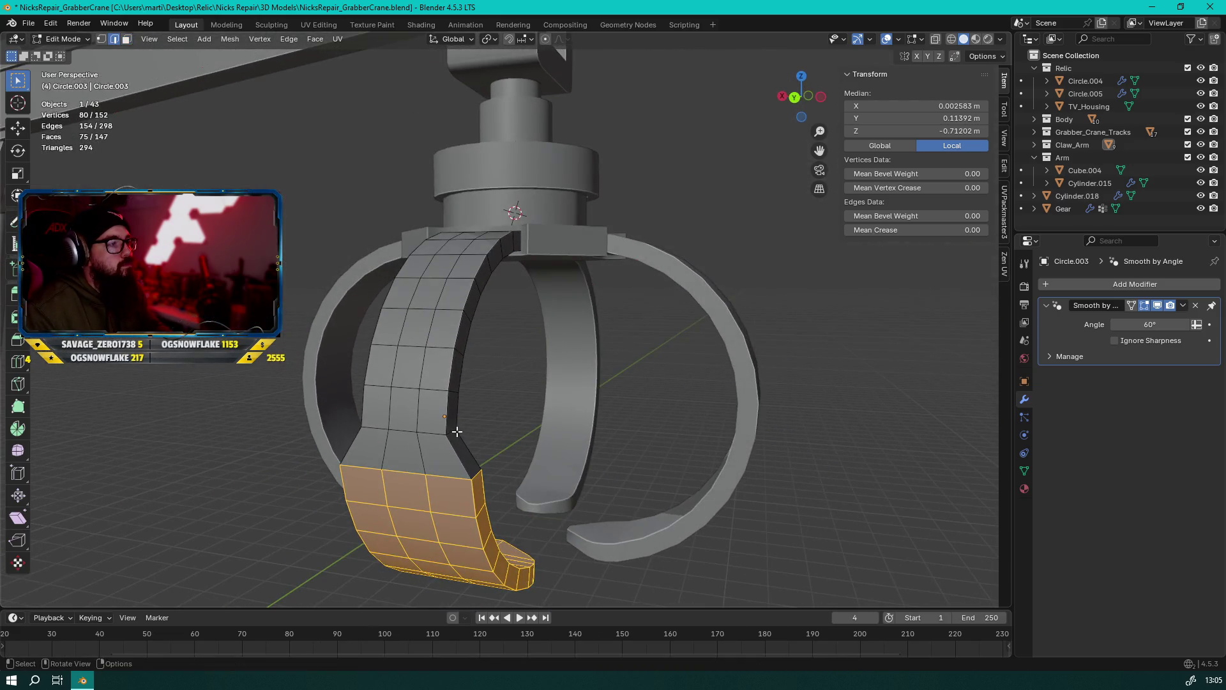
{"action": "left_click", "coordinate": [453, 434]}
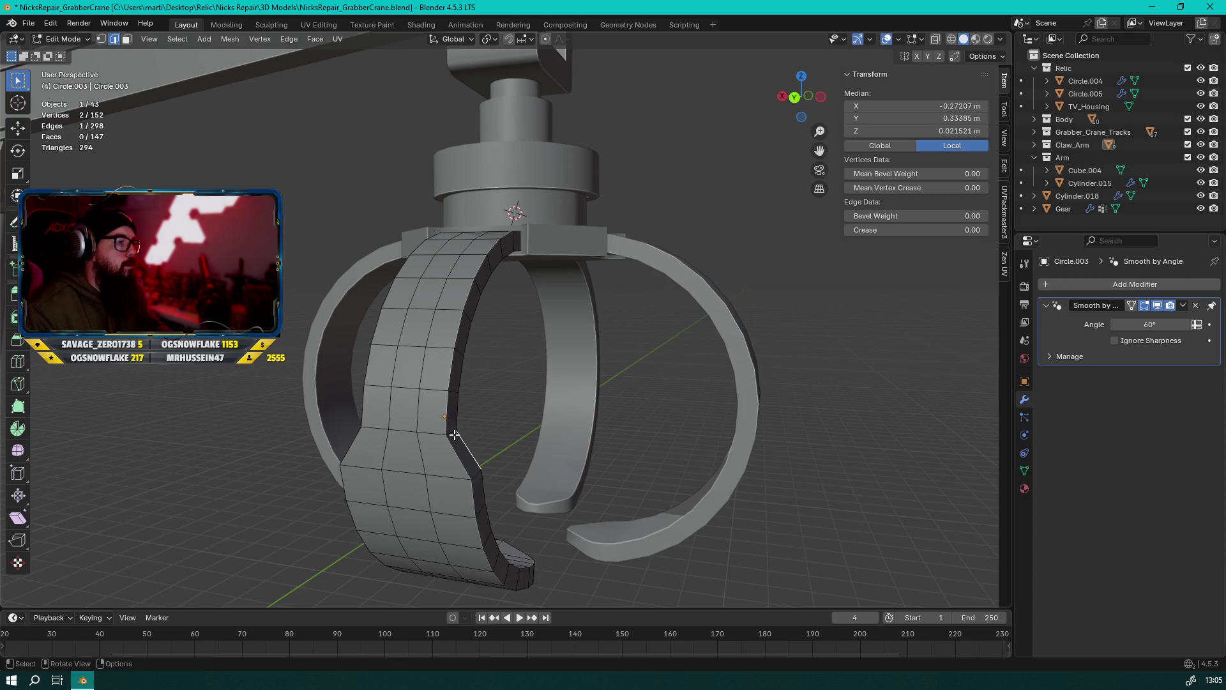
Widen three edge loops on the prong along X, the lowest to 1.077
{"action": "left_click", "coordinate": [452, 434], "text": "alt"}
{"action": "middle_click_drag", "start_coordinate": [452, 435], "coordinate": [548, 422]}
{"action": "key", "text": "s"}
{"action": "key", "text": "x"}
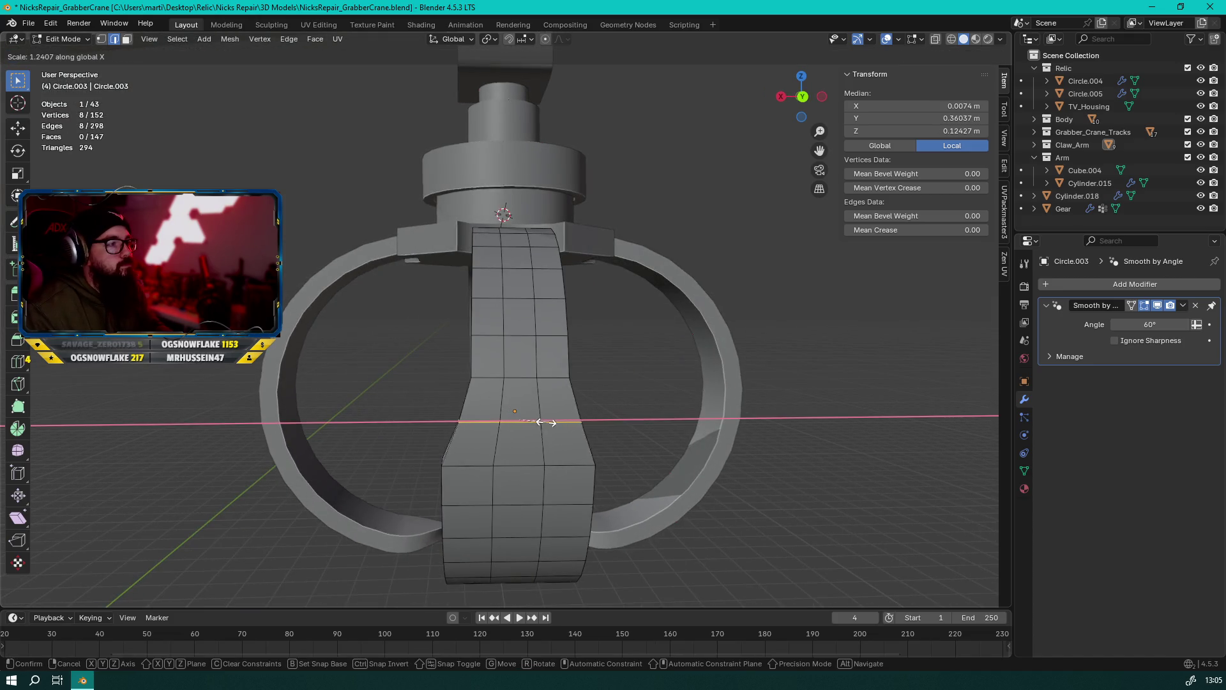
{"action": "left_click", "coordinate": [548, 422]}
{"action": "left_click", "coordinate": [549, 379], "text": "alt"}
{"action": "key", "text": "s"}
{"action": "key", "text": "x"}
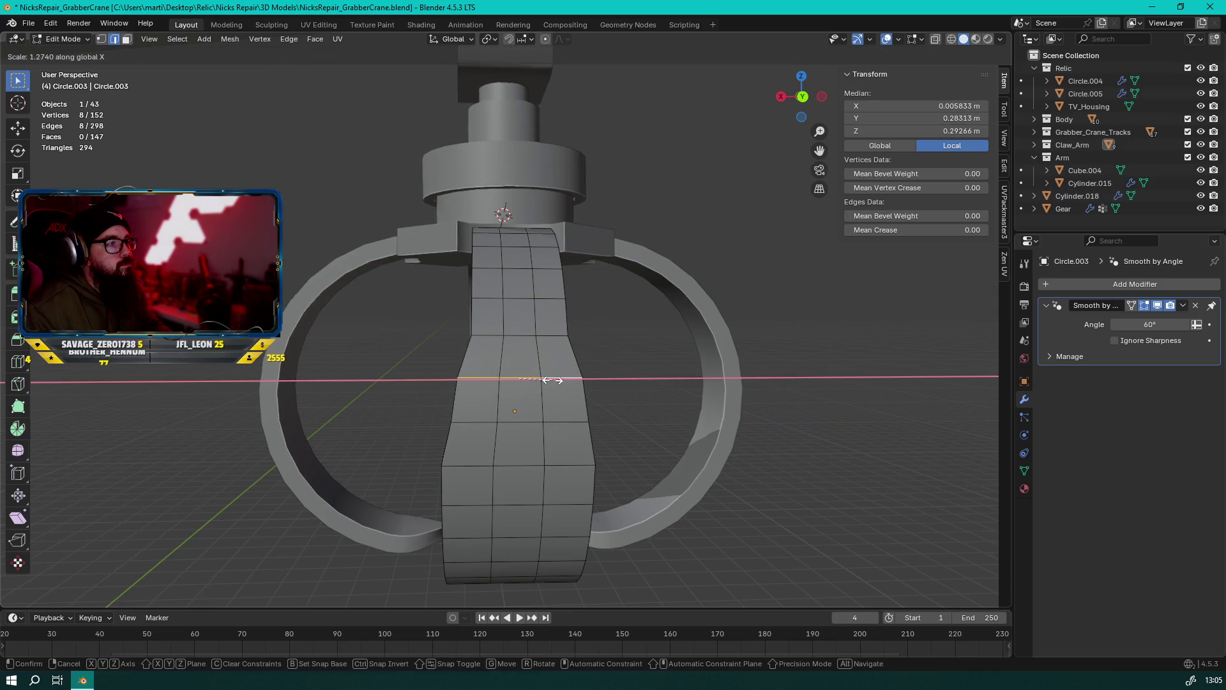
{"action": "left_click", "coordinate": [553, 380]}
{"action": "left_click", "coordinate": [530, 420], "text": "alt"}
{"action": "key", "text": "s"}
{"action": "key", "text": "x"}
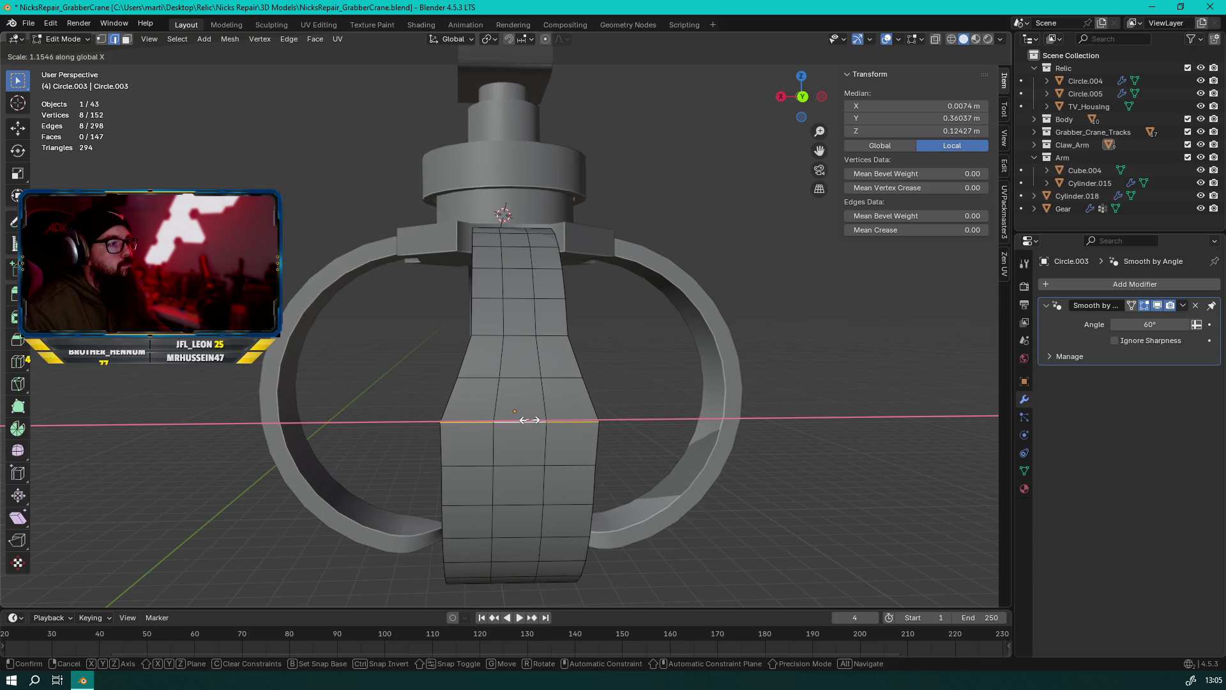
{"action": "left_click", "coordinate": [529, 419]}
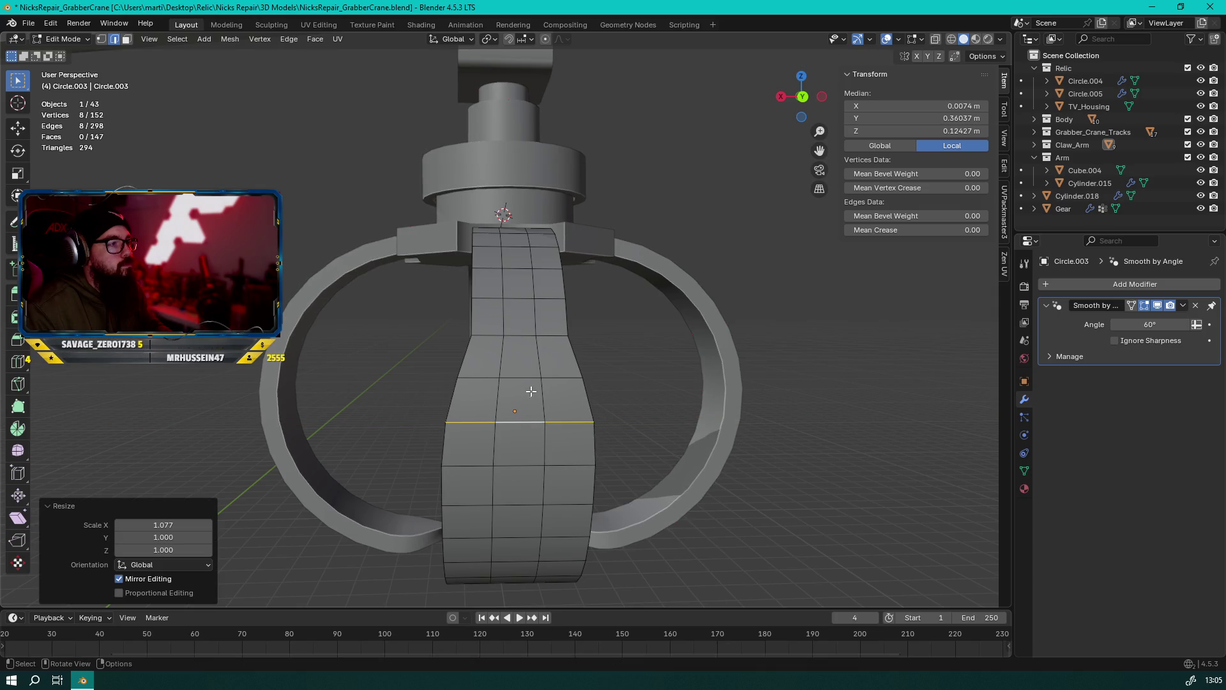
Narrow the upper edge loop slightly, then rescale two middle loops and another loop along X
{"action": "left_click", "coordinate": [525, 336], "text": "alt"}
{"action": "key", "text": "s"}
{"action": "key", "text": "x"}
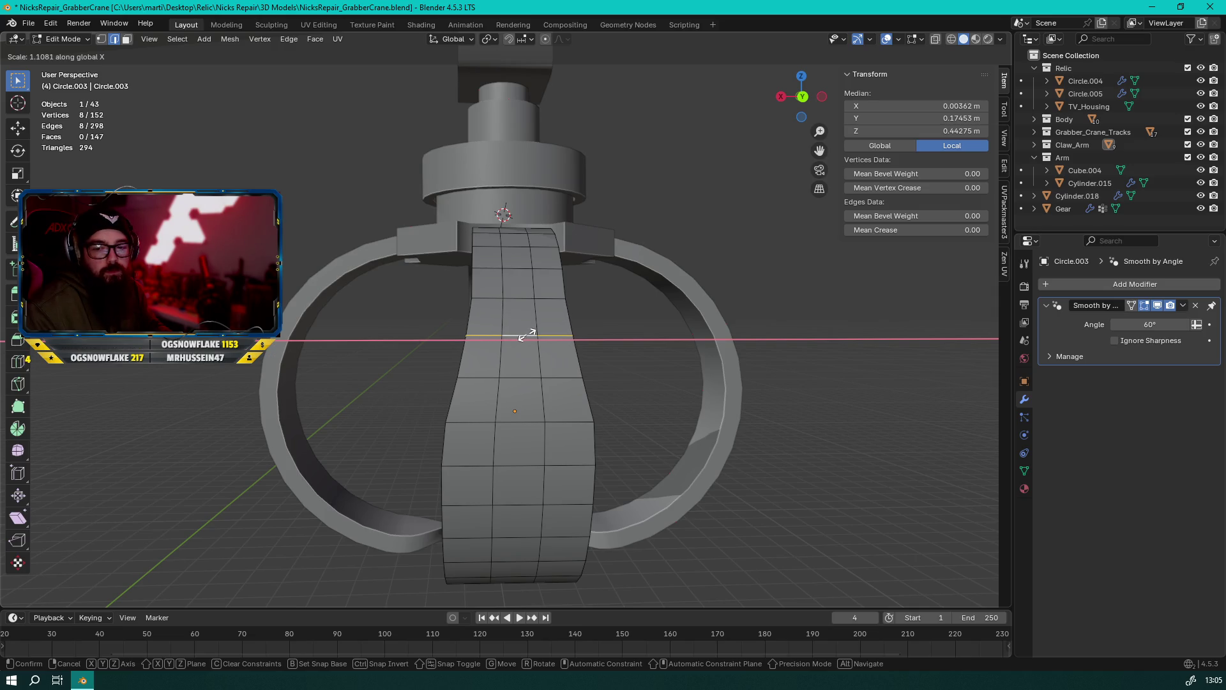
{"action": "left_click", "coordinate": [519, 342]}
{"action": "left_click", "coordinate": [521, 377], "text": "alt+shift"}
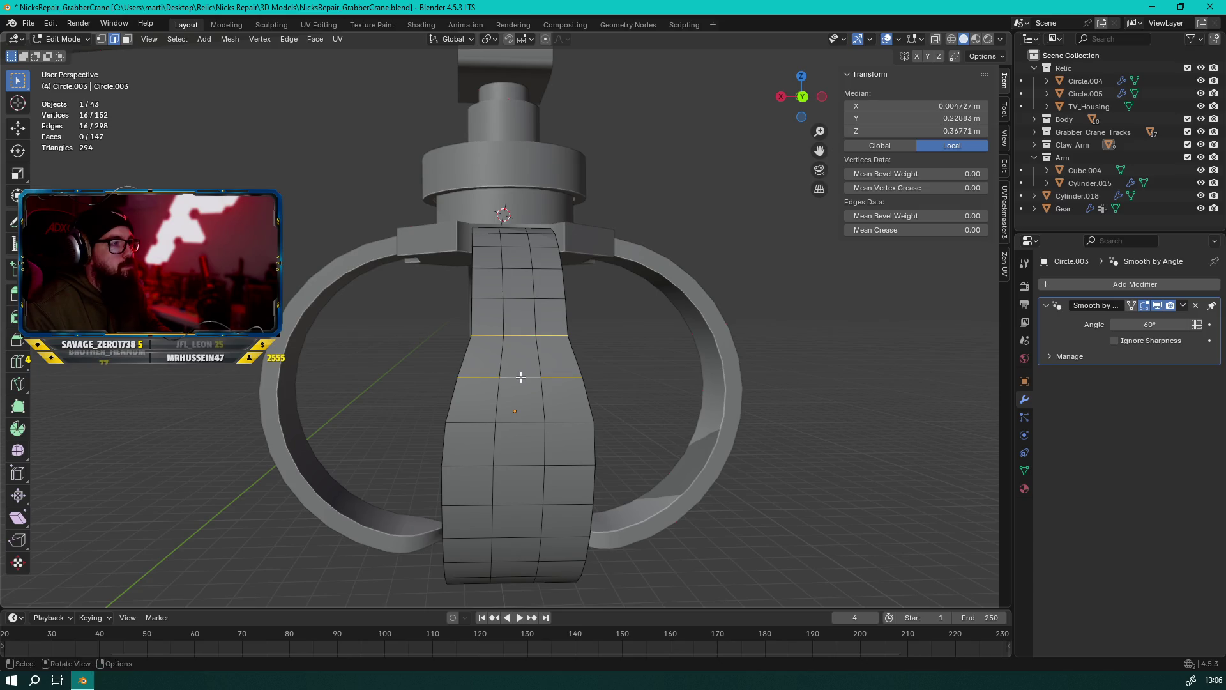
{"action": "key", "text": "s"}
{"action": "key", "text": "x"}
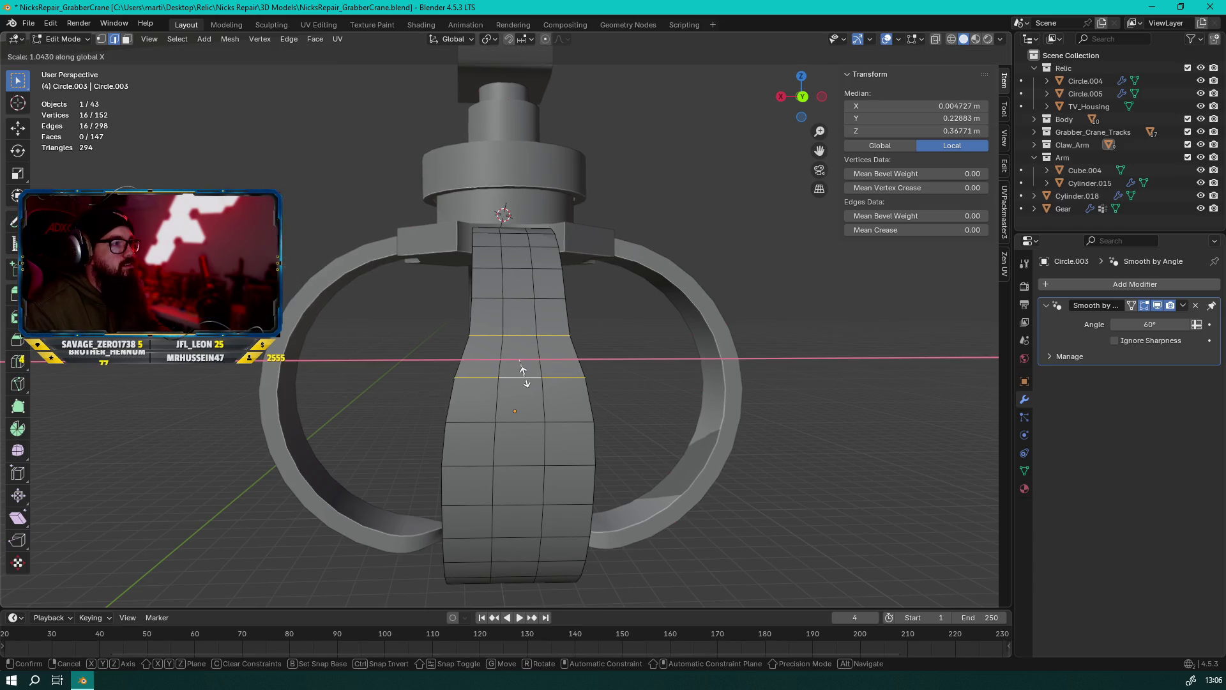
{"action": "left_click", "coordinate": [520, 358]}
{"action": "left_click", "coordinate": [520, 336]}
{"action": "key", "text": "s"}
{"action": "key", "text": "x"}
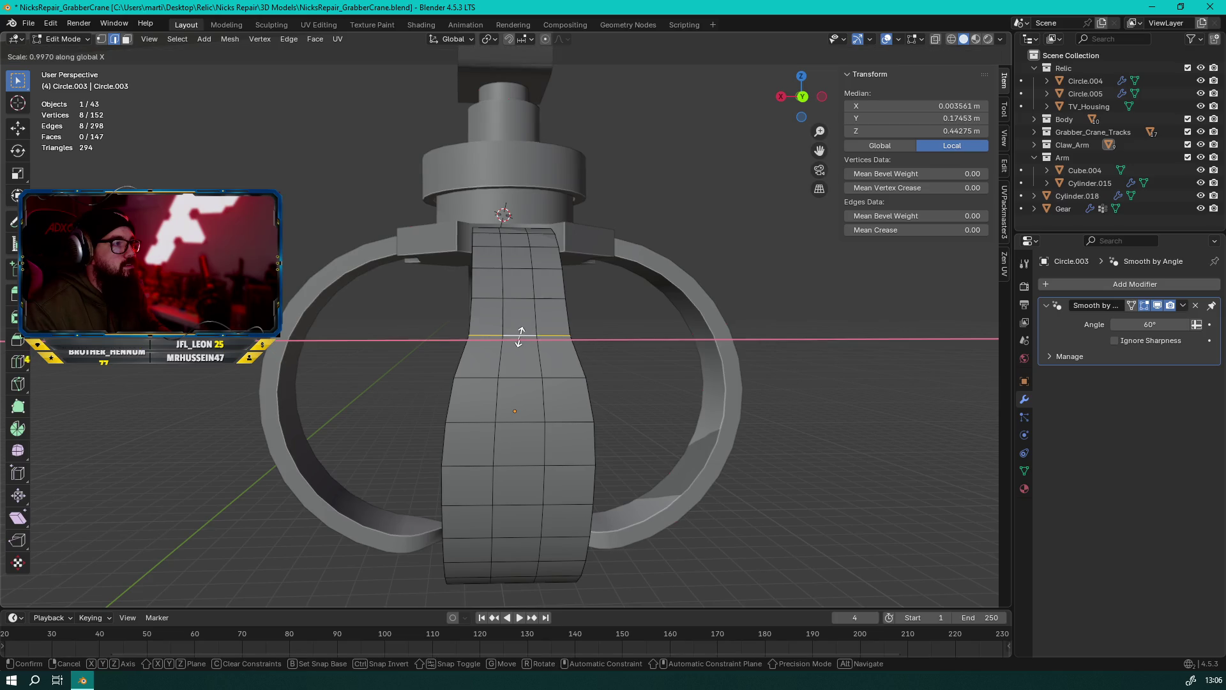
{"action": "left_click", "coordinate": [519, 339]}
Fine-tune the X width of the remaining upper loops for a smooth taper, then return to Object Mode
{"action": "mouse_move", "coordinate": [520, 337]}
{"action": "middle_mouse_down"}
{"action": "mouse_move", "coordinate": [520, 278]}
{"action": "mouse_move", "coordinate": [491, 315]}
{"action": "middle_mouse_up"}
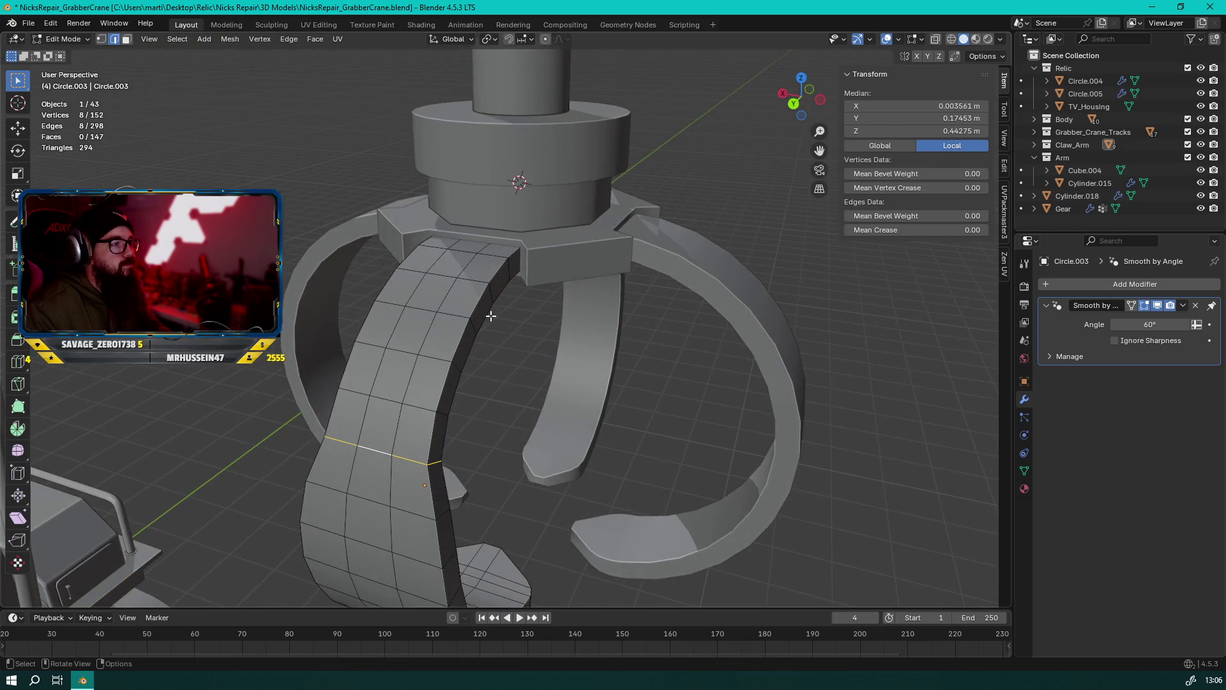
{"action": "key", "text": "s"}
{"action": "key", "text": "x"}
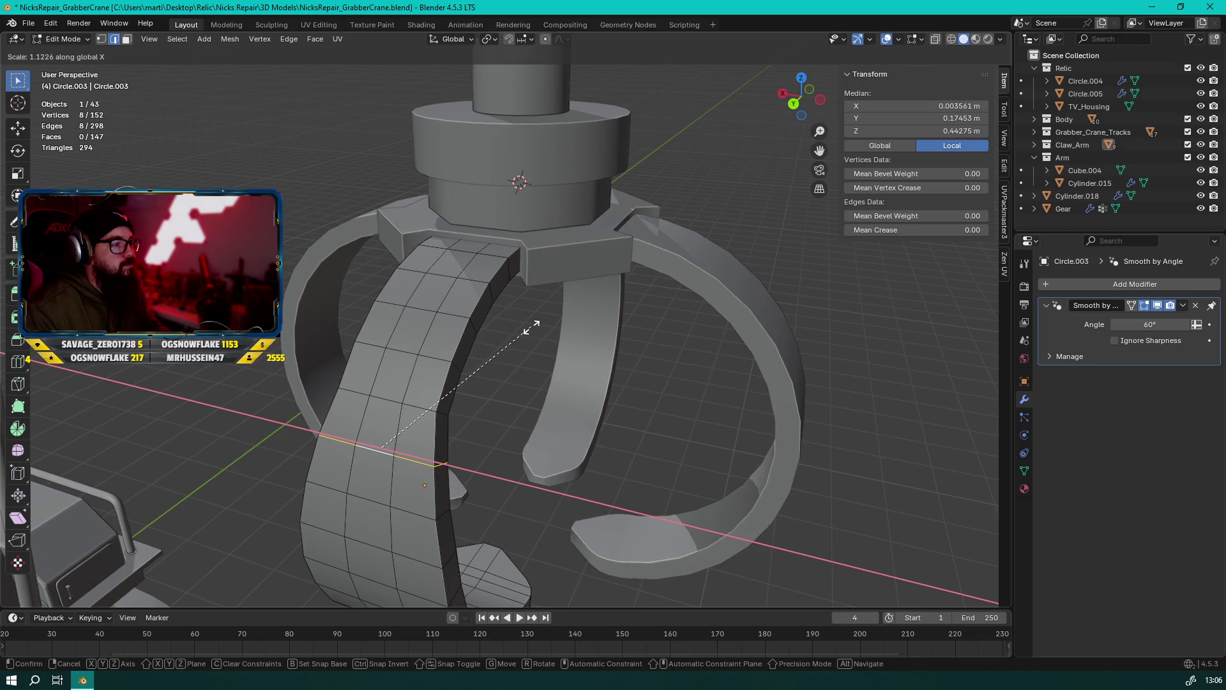
{"action": "left_click", "coordinate": [530, 327]}
{"action": "mouse_move", "coordinate": [530, 327]}
{"action": "middle_mouse_down"}
{"action": "mouse_move", "coordinate": [525, 306]}
{"action": "mouse_move", "coordinate": [530, 320]}
{"action": "mouse_move", "coordinate": [506, 337]}
{"action": "middle_mouse_up"}
{"action": "left_click", "coordinate": [540, 308], "text": "alt"}
{"action": "key", "text": "s"}
{"action": "key", "text": "x"}
{"action": "left_click", "coordinate": [543, 309]}
{"action": "key", "text": "s"}
{"action": "key", "text": "x"}
{"action": "left_click", "coordinate": [539, 337]}
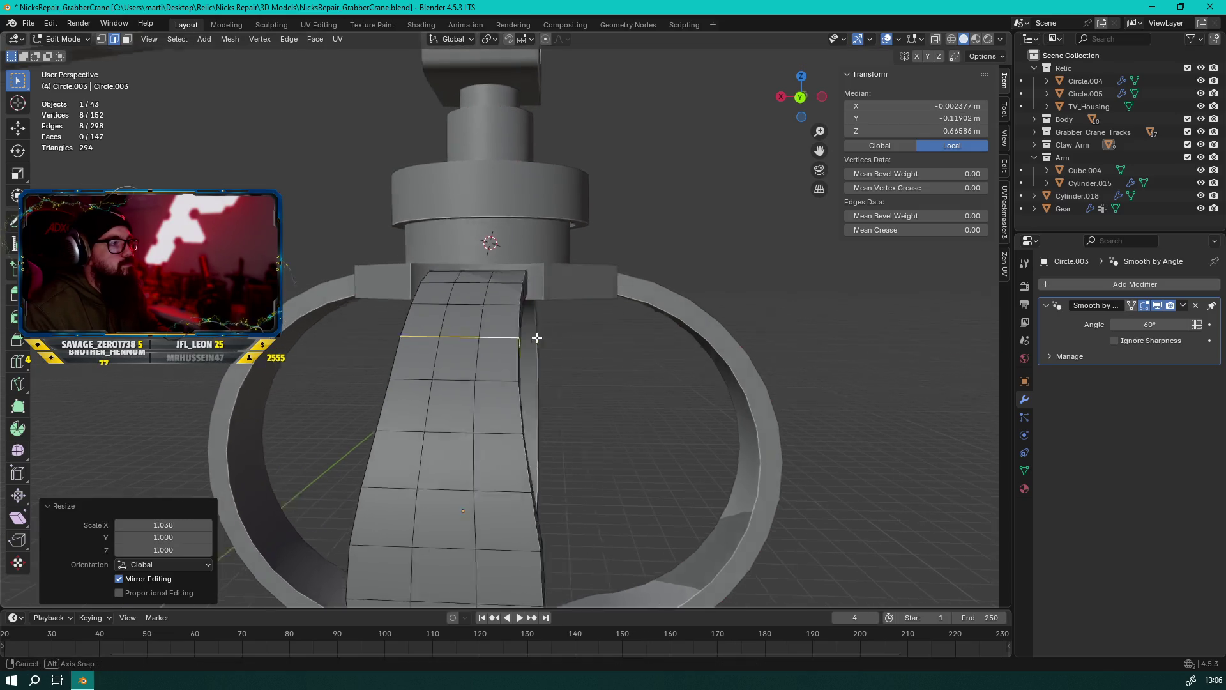
{"action": "scroll", "coordinate": [539, 336], "scroll_direction": "down", "scroll_amount": 5}
{"action": "key", "text": "Tab"}
In face select mode, select the connected strip of tip faces on the Circle.003 prong
{"action": "mouse_move", "coordinate": [396, 308]}
{"action": "middle_mouse_down"}
{"action": "mouse_move", "coordinate": [547, 288]}
{"action": "mouse_move", "coordinate": [592, 259]}
{"action": "mouse_move", "coordinate": [447, 364]}
{"action": "mouse_move", "coordinate": [421, 403]}
{"action": "mouse_move", "coordinate": [537, 390]}
{"action": "mouse_move", "coordinate": [542, 348]}
{"action": "mouse_move", "coordinate": [528, 364]}
{"action": "mouse_move", "coordinate": [534, 388]}
{"action": "mouse_move", "coordinate": [438, 416]}
{"action": "mouse_move", "coordinate": [539, 347]}
{"action": "mouse_move", "coordinate": [575, 364]}
{"action": "mouse_move", "coordinate": [402, 410]}
{"action": "mouse_move", "coordinate": [486, 447]}
{"action": "middle_mouse_up"}
{"action": "key", "text": "Tab"}
{"action": "scroll", "coordinate": [514, 343], "scroll_direction": "up", "scroll_amount": 2}
{"action": "key", "text": "3"}
{"action": "key", "text": "alt+z"}
{"action": "left_click", "coordinate": [498, 487]}
{"action": "key", "text": "ctrl+l"}
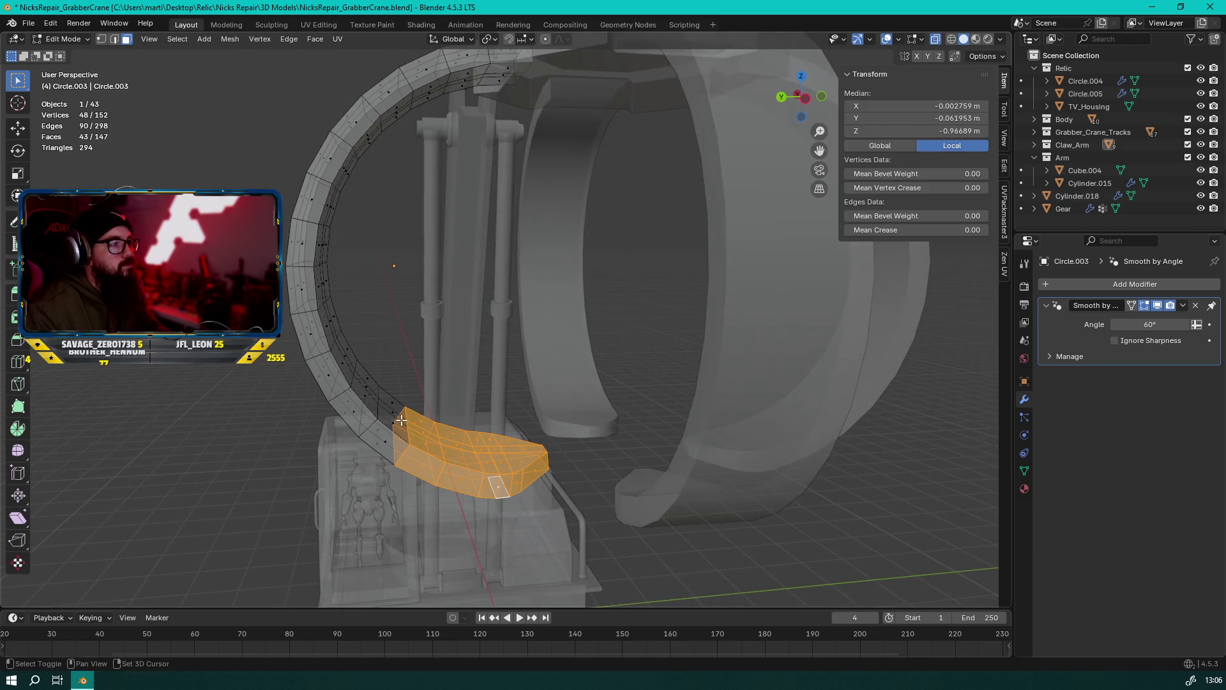
{"action": "key", "text": "alt+z"}
{"action": "left_click", "coordinate": [371, 399], "text": "alt+shift"}
{"action": "middle_click_drag", "start_coordinate": [371, 400], "coordinate": [650, 340]}
{"action": "left_click", "coordinate": [650, 340], "text": "alt+shift"}
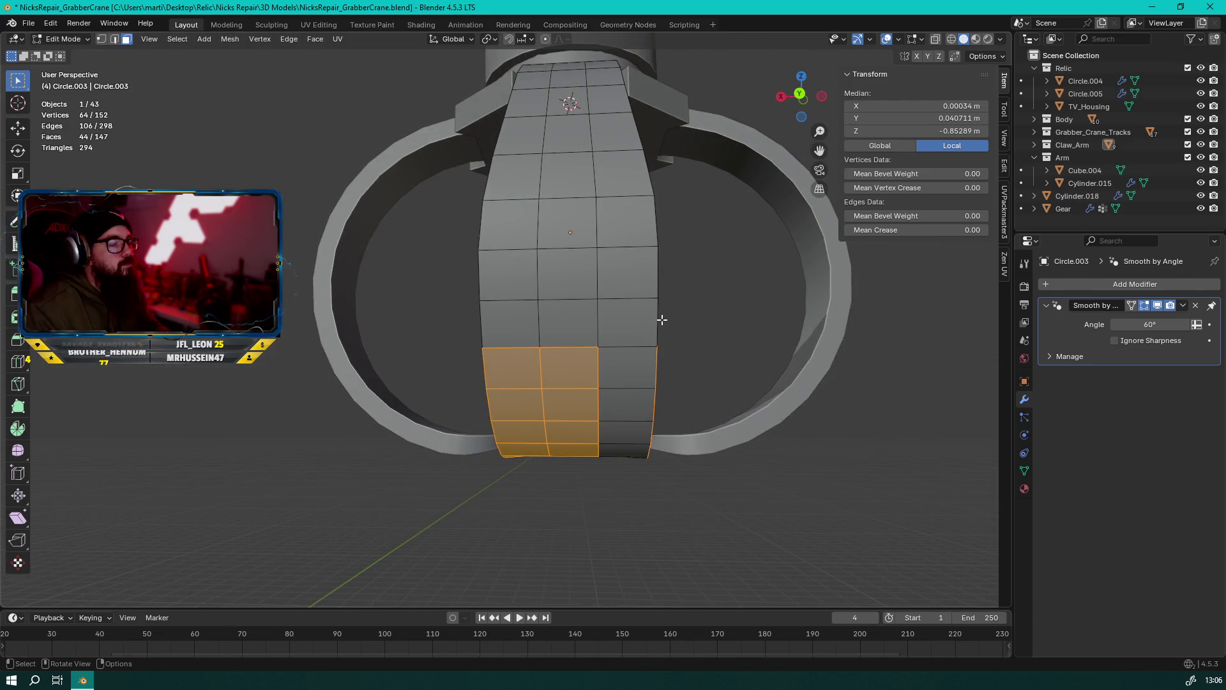
{"action": "left_click", "coordinate": [661, 319], "text": "alt+shift"}
{"action": "key", "text": "ctrl+KP_Add"}
{"action": "key", "text": "ctrl+KP_Add"}
{"action": "middle_click_drag", "start_coordinate": [657, 280], "coordinate": [632, 339]}
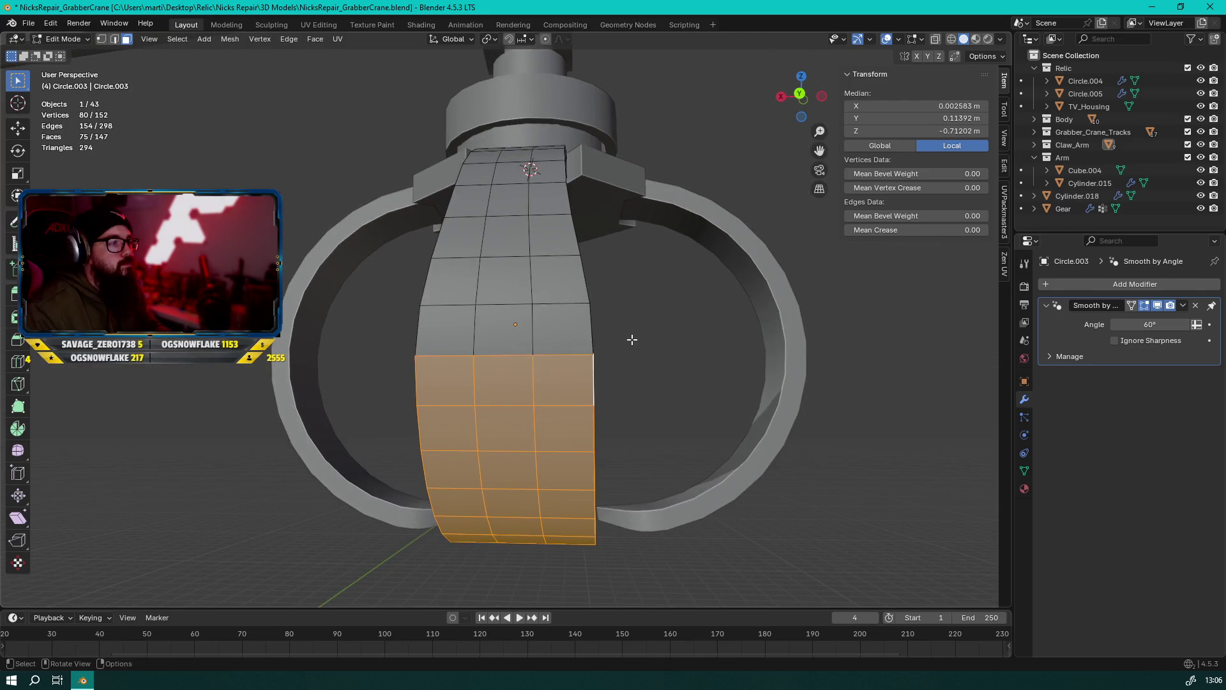
Add one more row and scale the tip faces narrower along X, then check the taper in Object Mode
{"action": "key", "text": "s"}
{"action": "key", "text": "x"}
{"action": "key", "text": "Escape"}
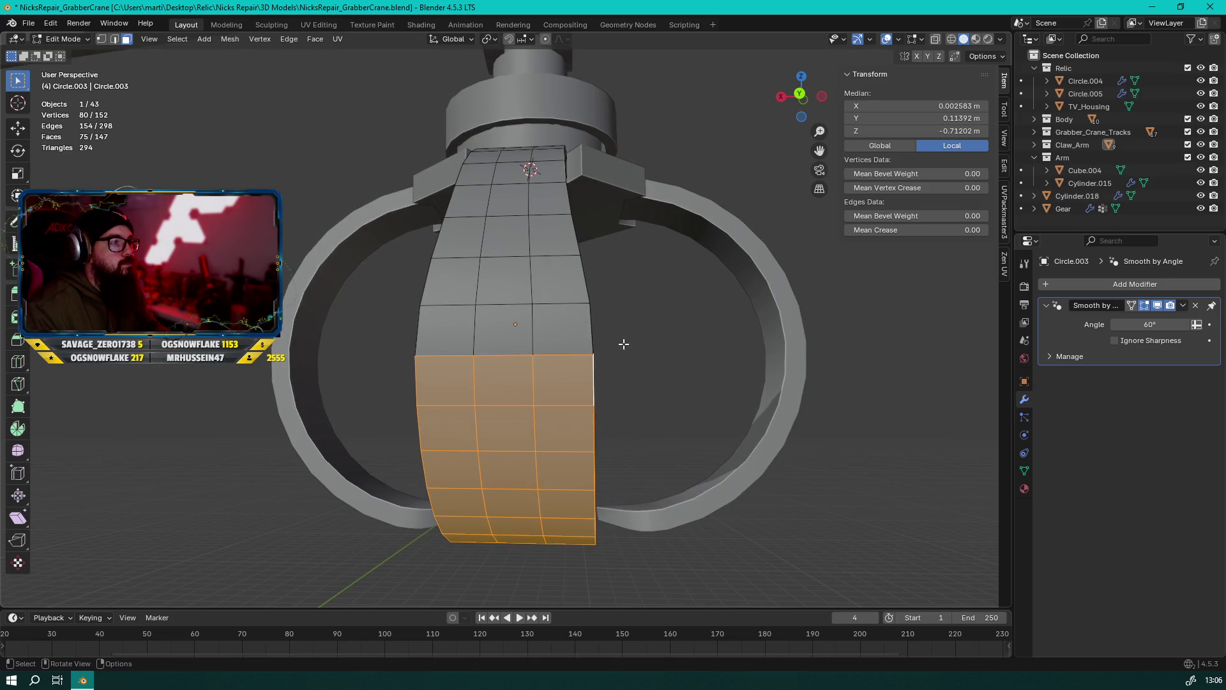
{"action": "left_click", "coordinate": [595, 337], "text": "alt+shift"}
{"action": "key", "text": "s"}
{"action": "key", "text": "x"}
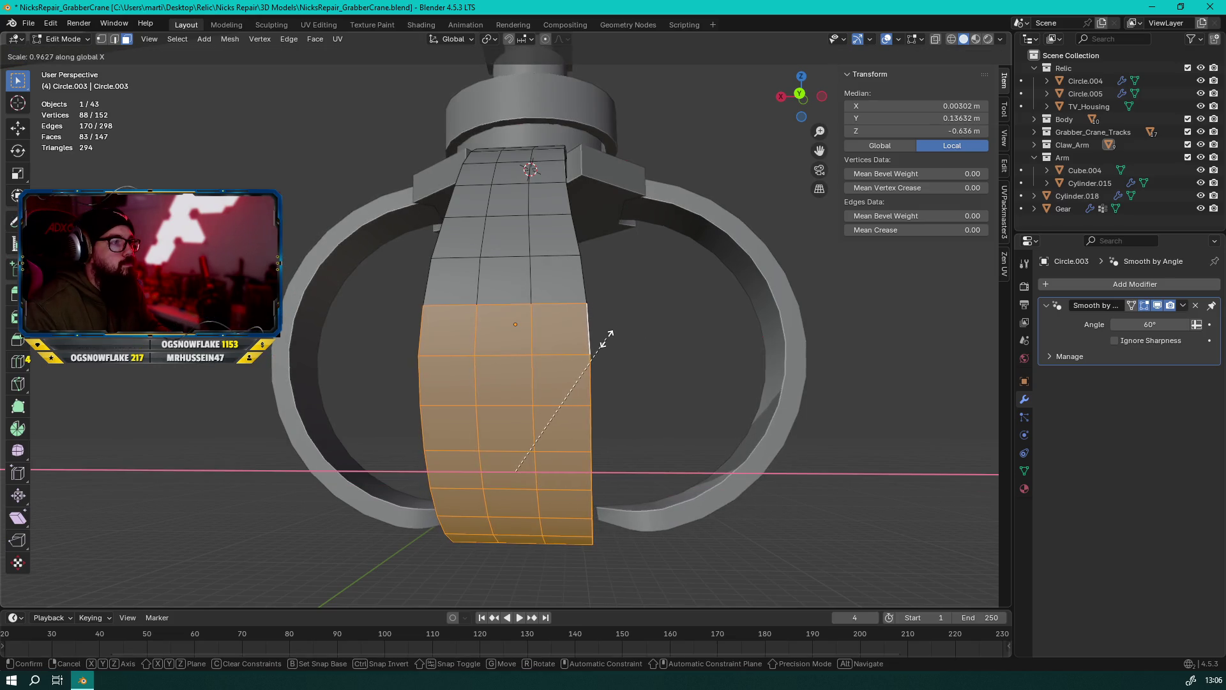
{"action": "left_click", "coordinate": [603, 338]}
{"action": "key", "text": "Tab"}
{"action": "scroll", "coordinate": [638, 331], "scroll_direction": "down", "scroll_amount": 5}
{"action": "mouse_move", "coordinate": [638, 332]}
{"action": "middle_mouse_down"}
{"action": "mouse_move", "coordinate": [558, 366]}
{"action": "mouse_move", "coordinate": [722, 384]}
{"action": "mouse_move", "coordinate": [615, 383]}
{"action": "middle_mouse_up"}
{"action": "scroll", "coordinate": [615, 383], "scroll_direction": "down", "scroll_amount": 3}
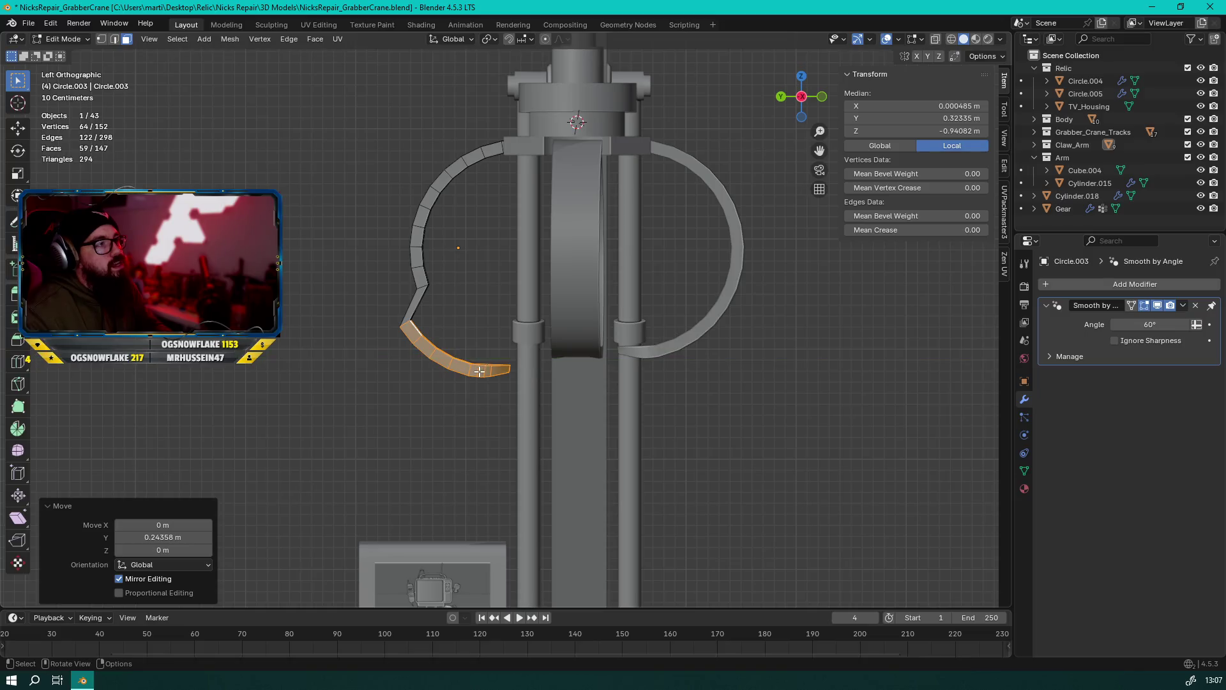
Try an X rotation on the tip faces, undo it, and nudge the tip slightly along Y
{"action": "key", "text": "r"}
{"action": "key", "text": "x"}
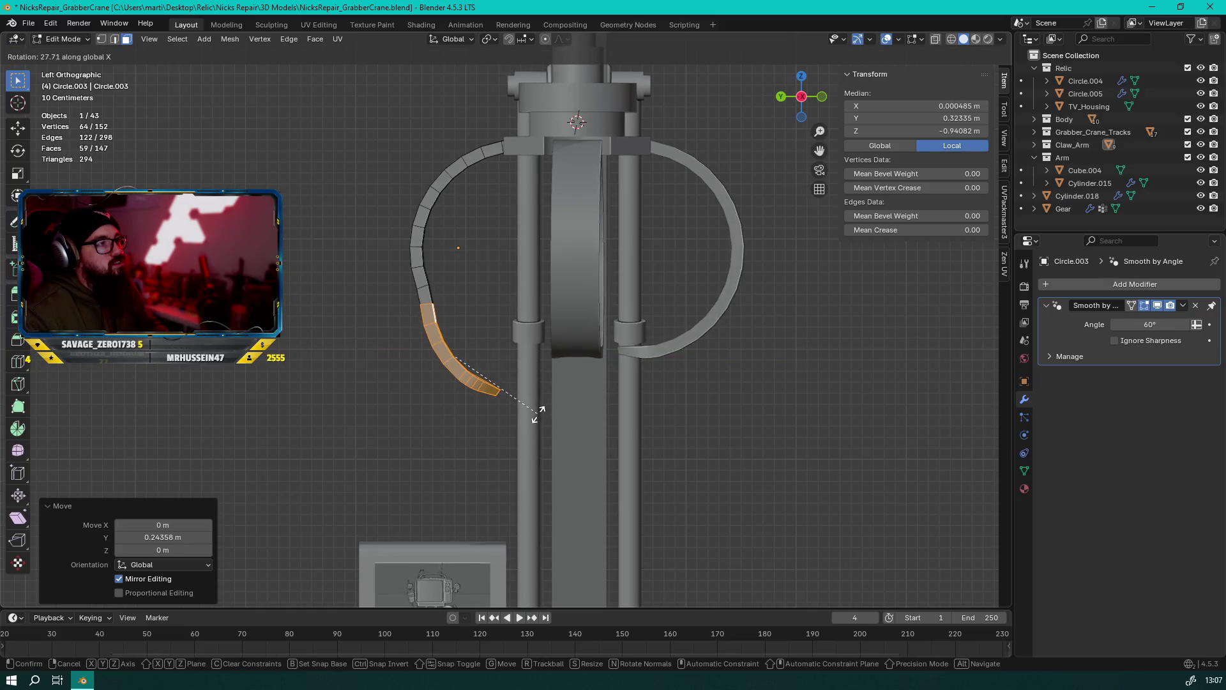
{"action": "left_click", "coordinate": [542, 406]}
{"action": "key", "text": "ctrl+z"}
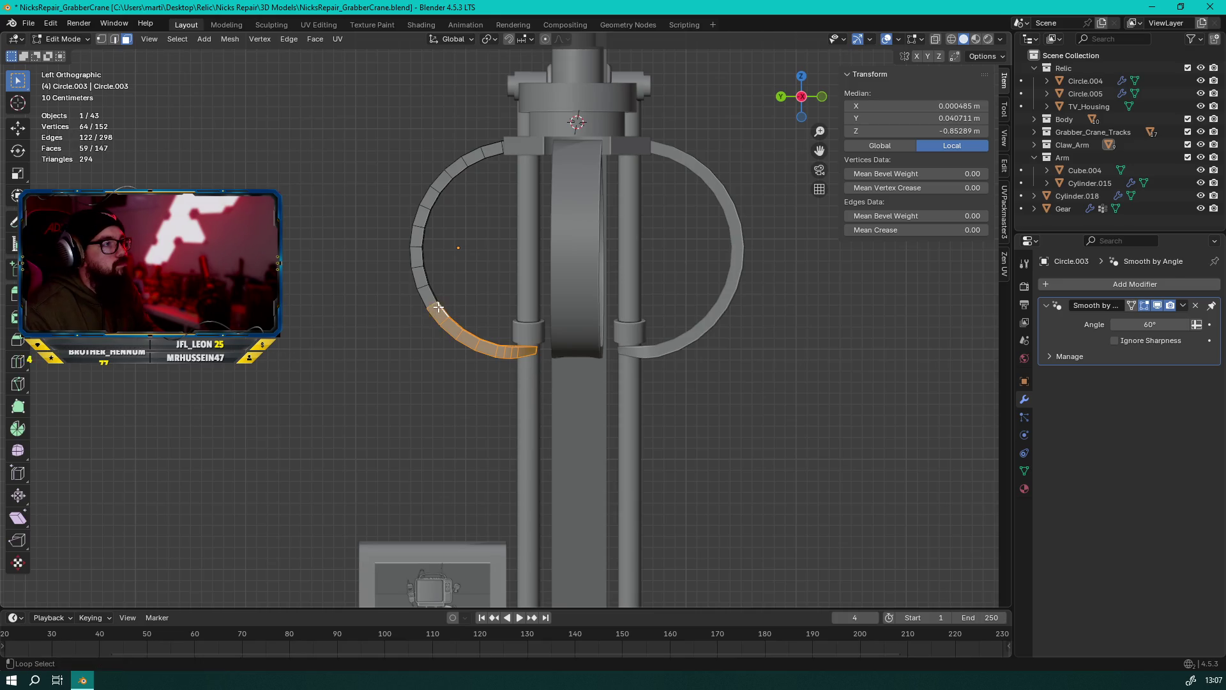
{"action": "key", "text": "g"}
{"action": "key", "text": "x"}
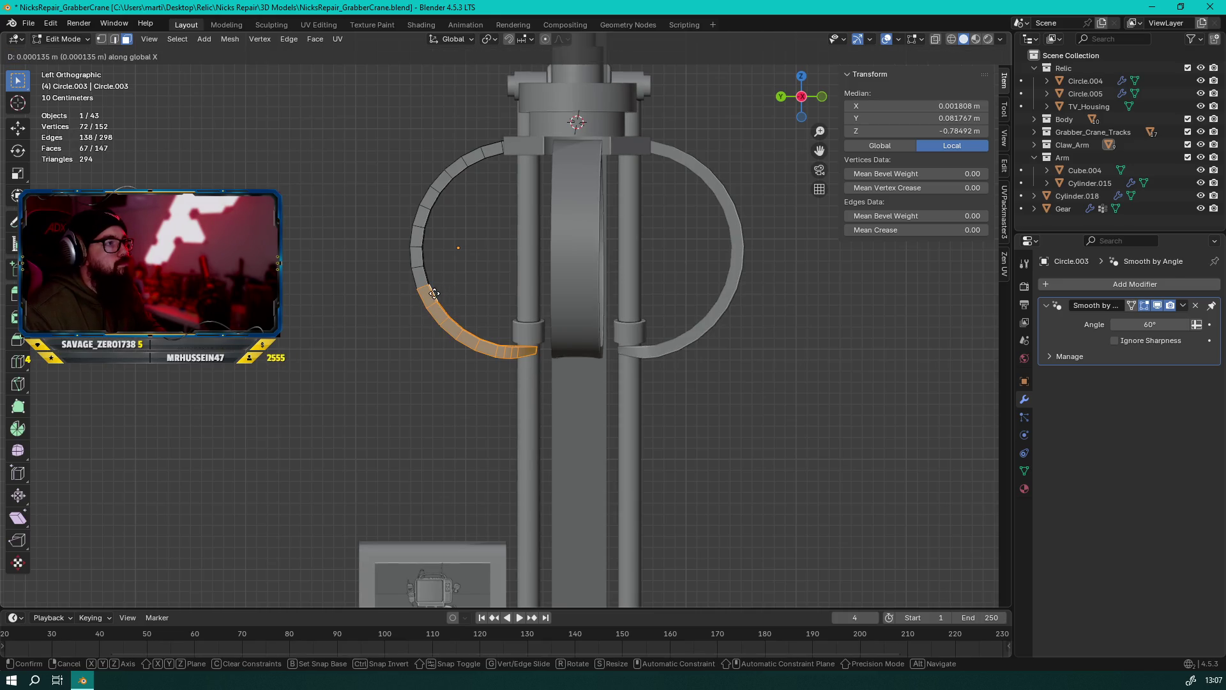
{"action": "key", "text": "y"}
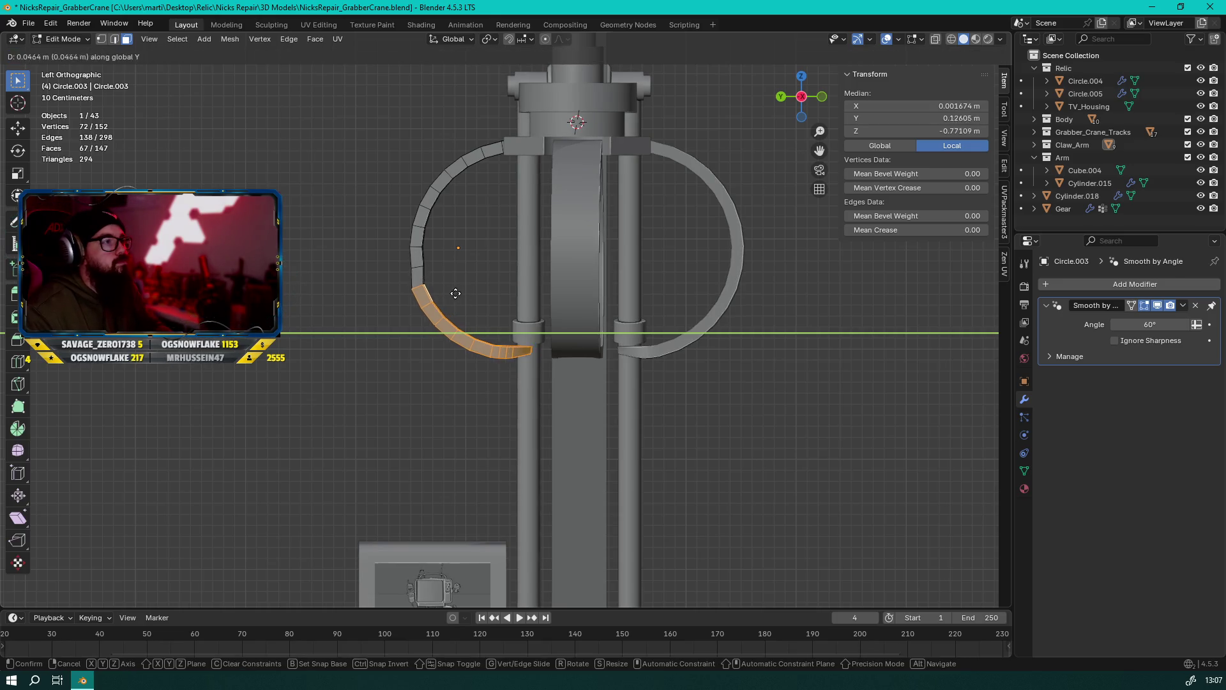
{"action": "left_click", "coordinate": [462, 292]}
With Proportional Editing on, move the tip faces along Y with a smooth falloff to bend the lower arc
{"action": "left_click", "coordinate": [546, 39]}
{"action": "key", "text": "g"}
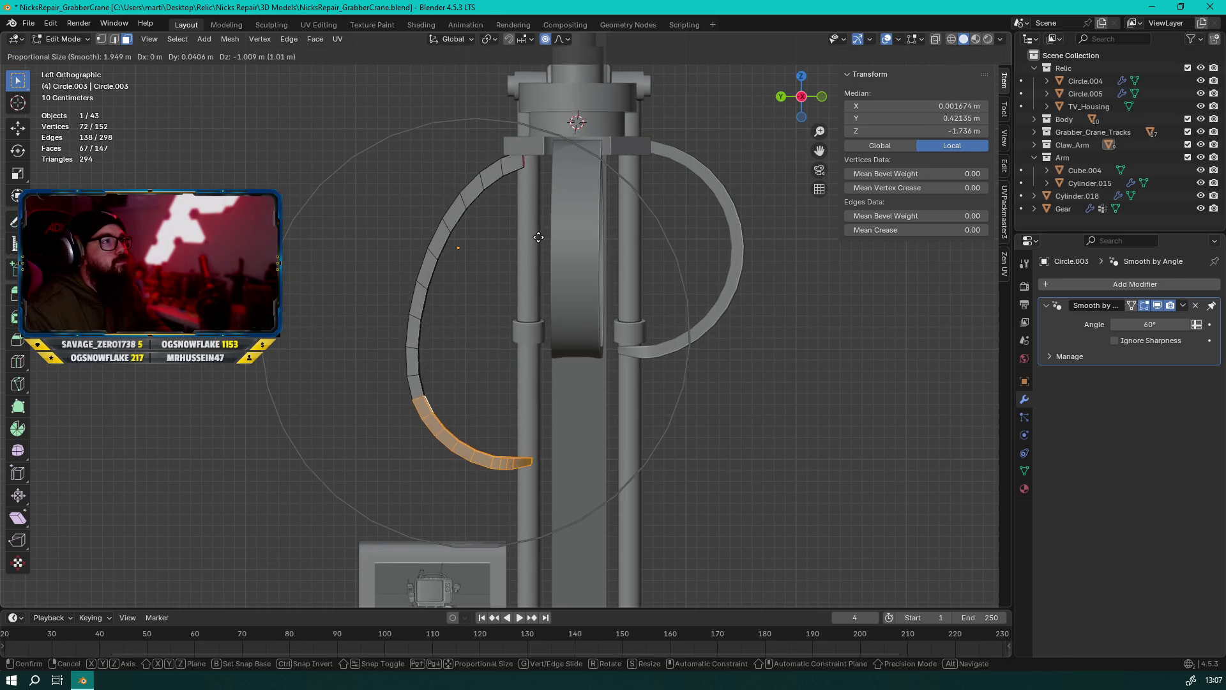
{"action": "key", "text": "y"}
{"action": "scroll", "coordinate": [539, 236], "scroll_direction": "up", "scroll_amount": 5}
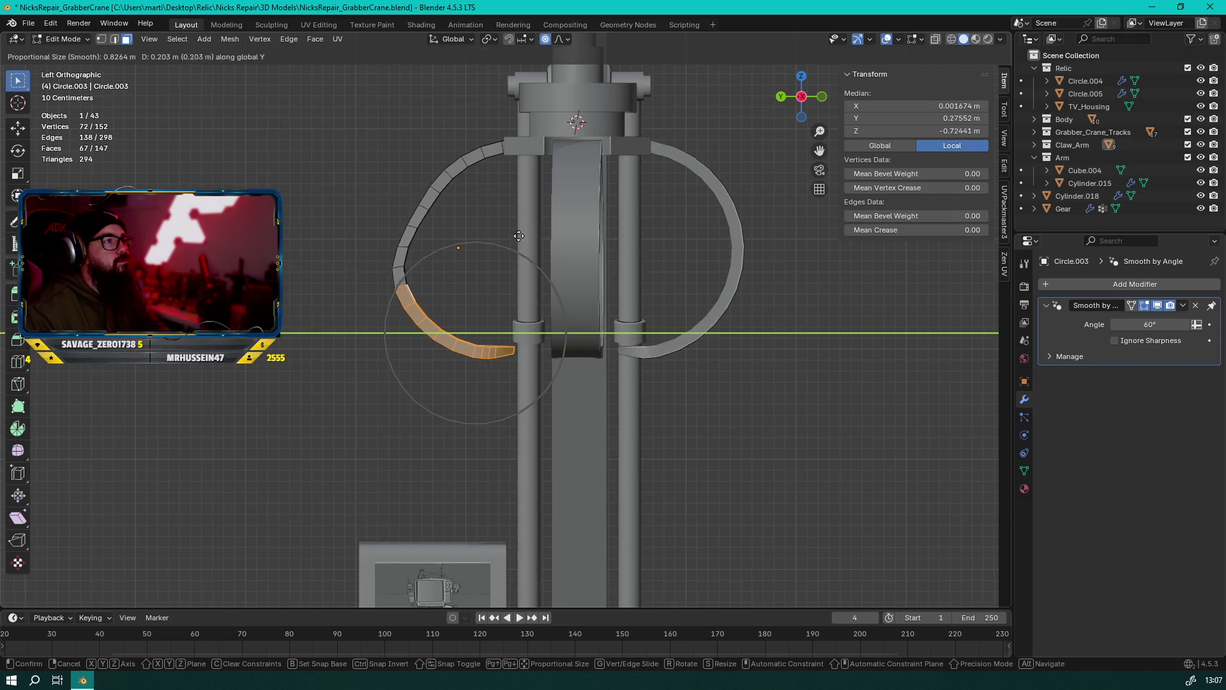
{"action": "scroll", "coordinate": [517, 237], "scroll_direction": "down", "scroll_amount": 4}
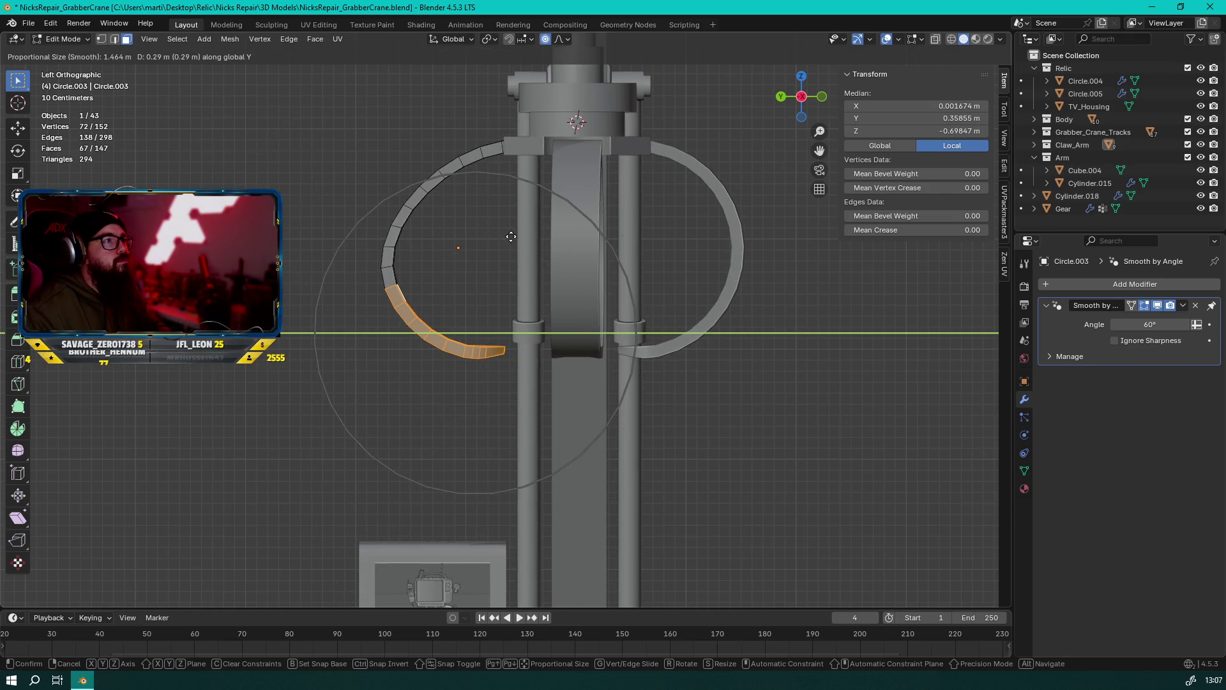
{"action": "scroll", "coordinate": [498, 237], "scroll_direction": "up", "scroll_amount": 1}
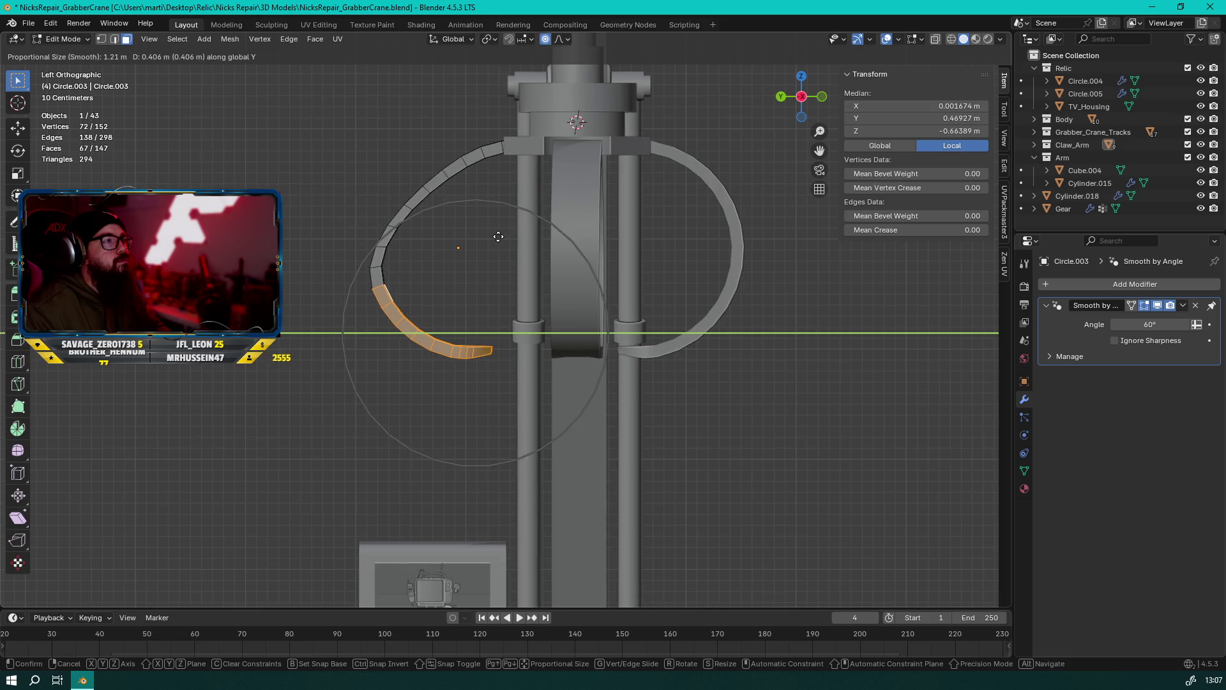
{"action": "left_click", "coordinate": [498, 237]}
Return to Object Mode and orbit around the crane to inspect the bent prong
{"action": "key", "text": "Tab"}
{"action": "mouse_move", "coordinate": [487, 241]}
{"action": "middle_mouse_down"}
{"action": "mouse_move", "coordinate": [484, 267]}
{"action": "mouse_move", "coordinate": [733, 304]}
{"action": "middle_mouse_up"}
{"action": "scroll", "coordinate": [734, 303], "scroll_direction": "up", "scroll_amount": 5}
{"action": "scroll", "coordinate": [734, 304], "scroll_direction": "down", "scroll_amount": 4}
{"action": "mouse_move", "coordinate": [629, 328]}
{"action": "middle_mouse_down"}
{"action": "mouse_move", "coordinate": [444, 274]}
{"action": "mouse_move", "coordinate": [714, 318]}
{"action": "mouse_move", "coordinate": [488, 269]}
{"action": "mouse_move", "coordinate": [479, 279]}
{"action": "middle_mouse_up"}
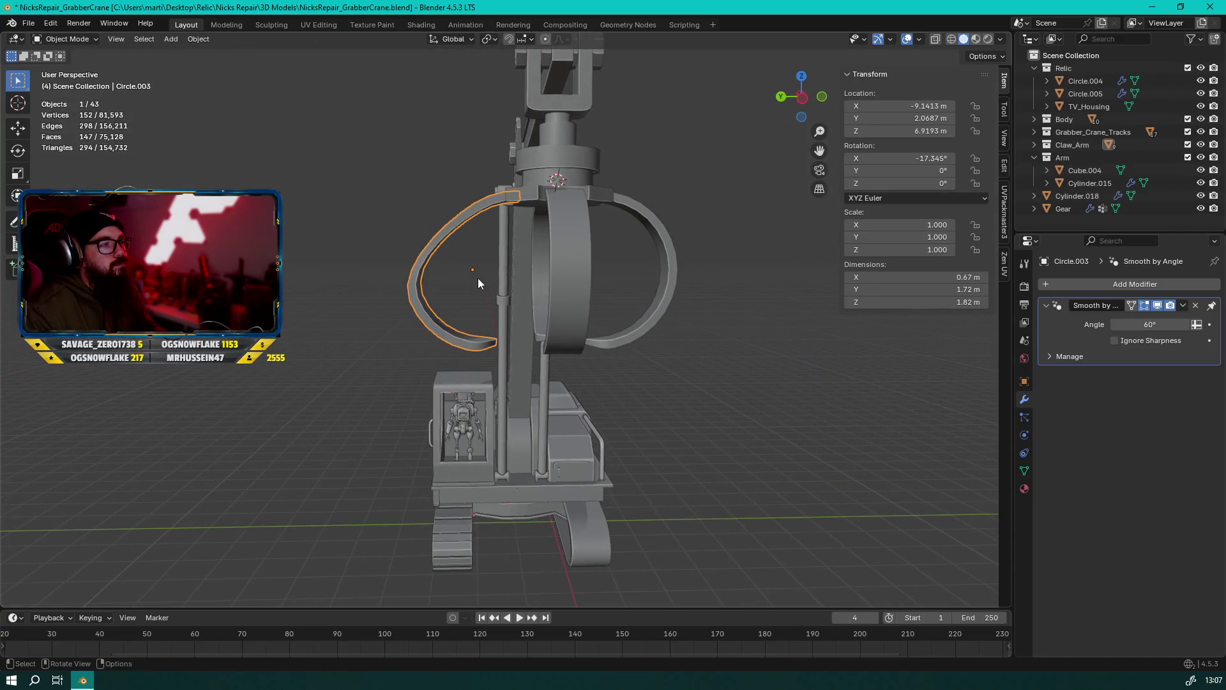
Switch to a side orthographic view of the claw and re-enter Edit Mode on the prong
{"action": "key", "text": "Tab"}
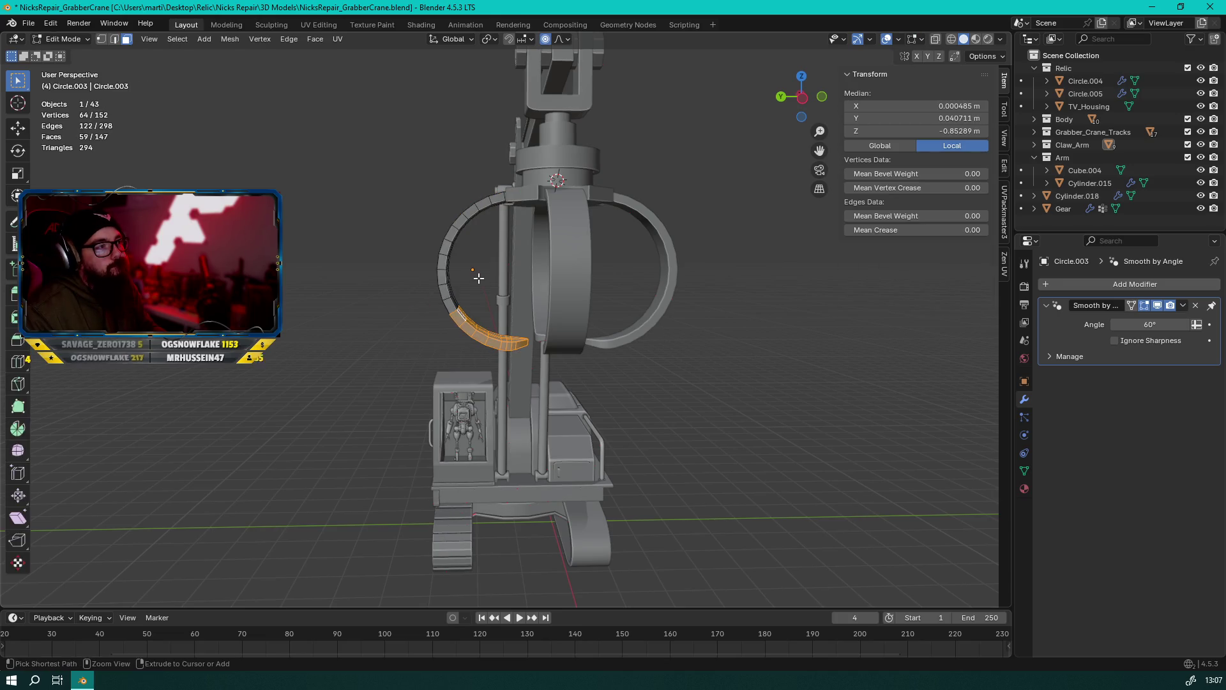
{"action": "key", "text": "Tab"}
{"action": "scroll", "coordinate": [485, 277], "scroll_direction": "down", "scroll_amount": 1}
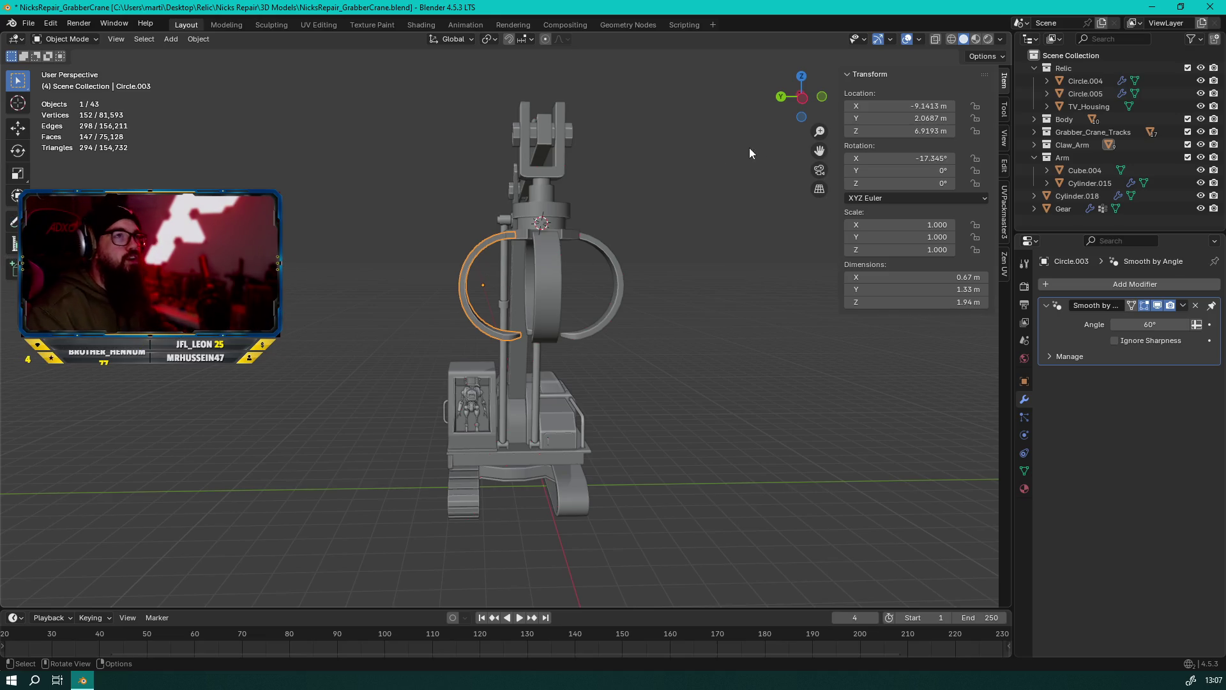
{"action": "left_click", "coordinate": [804, 99]}
{"action": "scroll", "coordinate": [574, 338], "scroll_direction": "up", "scroll_amount": 5}
{"action": "key", "text": "Tab"}
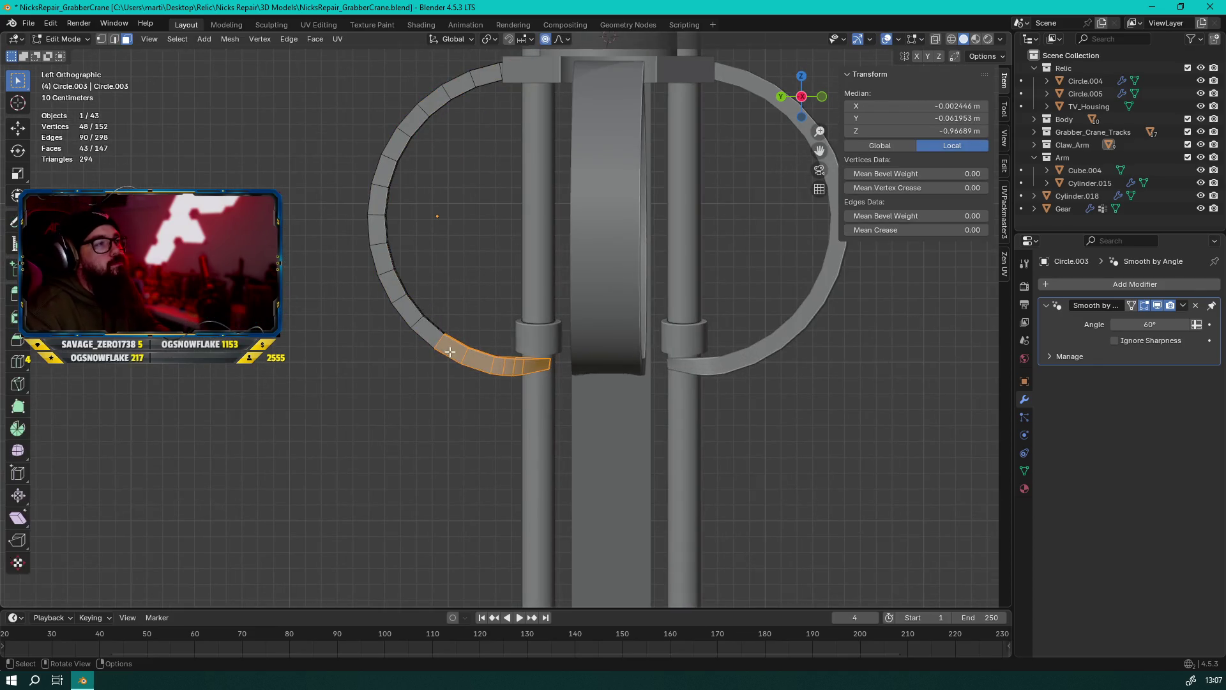
{"action": "middle_click_drag", "start_coordinate": [475, 260], "coordinate": [489, 304], "text": "shift"}
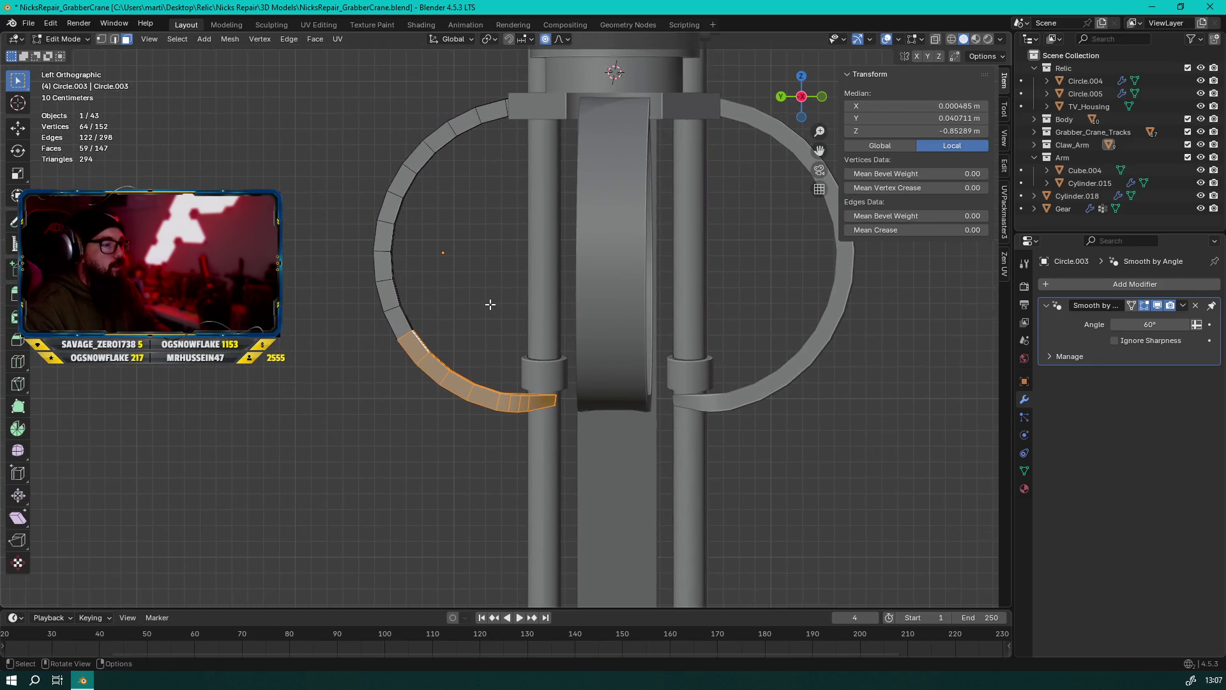
Push the tip faces outward along Y with proportional falloff
{"action": "key", "text": "g"}
{"action": "key", "text": "y"}
{"action": "scroll", "coordinate": [466, 301], "scroll_direction": "down", "scroll_amount": 4}
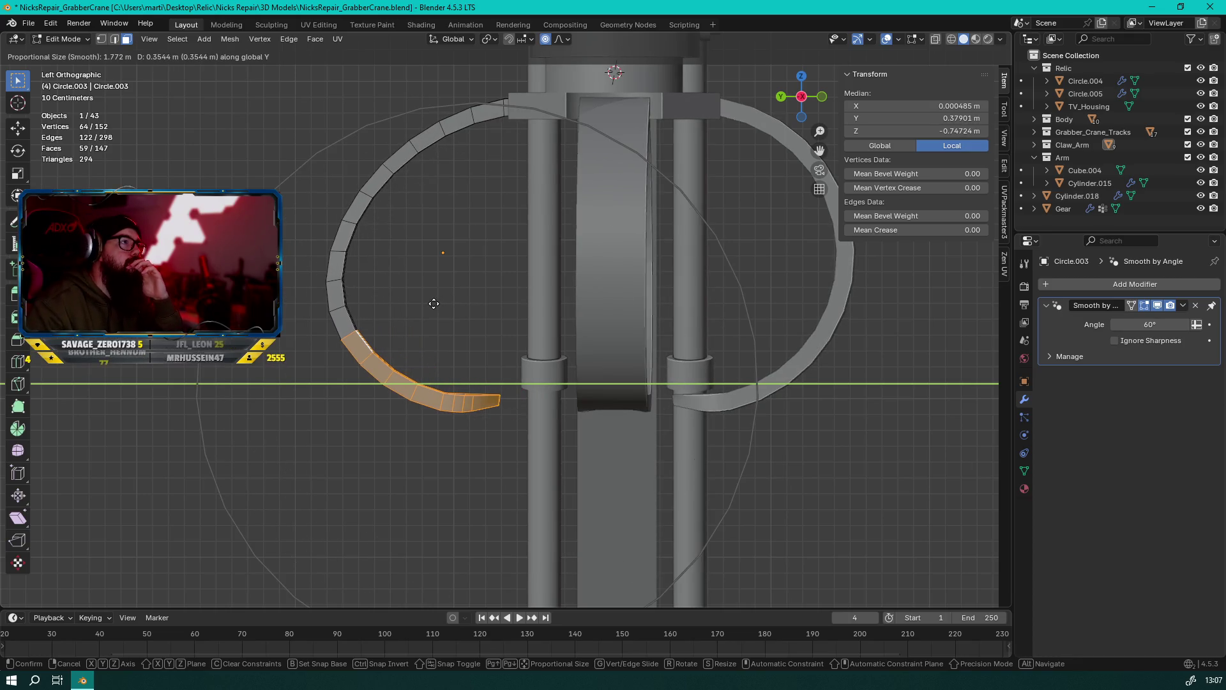
{"action": "scroll", "coordinate": [433, 304], "scroll_direction": "up", "scroll_amount": 4}
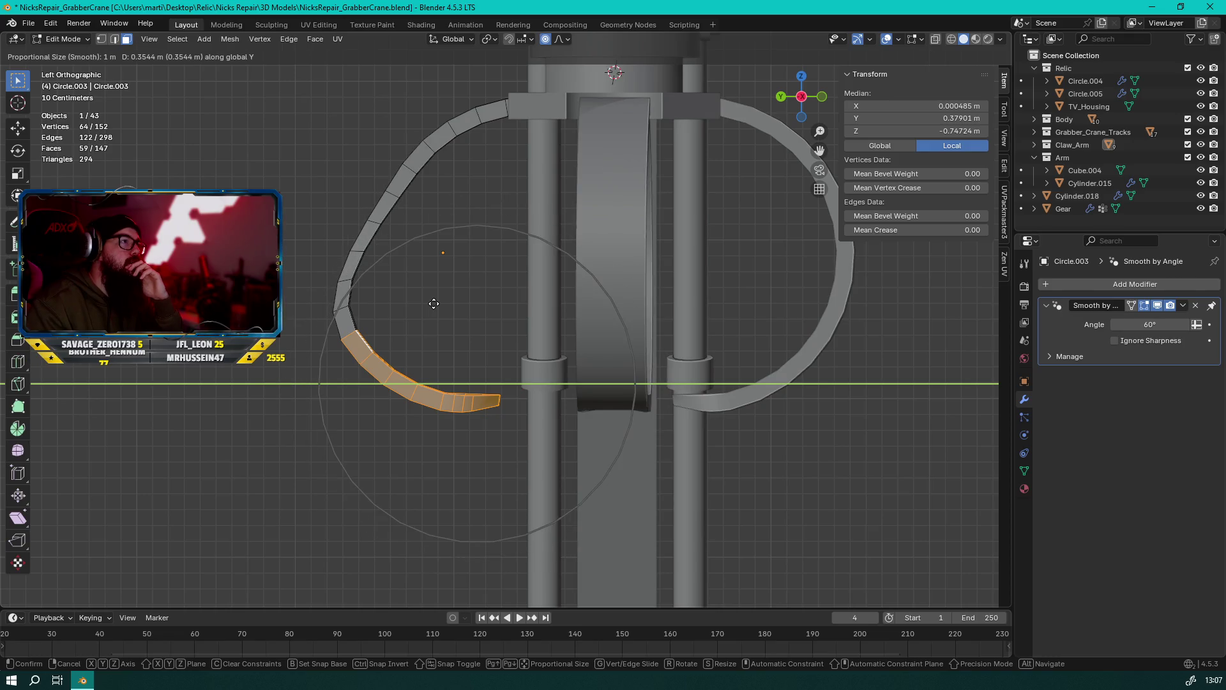
{"action": "scroll", "coordinate": [433, 303], "scroll_direction": "down", "scroll_amount": 2}
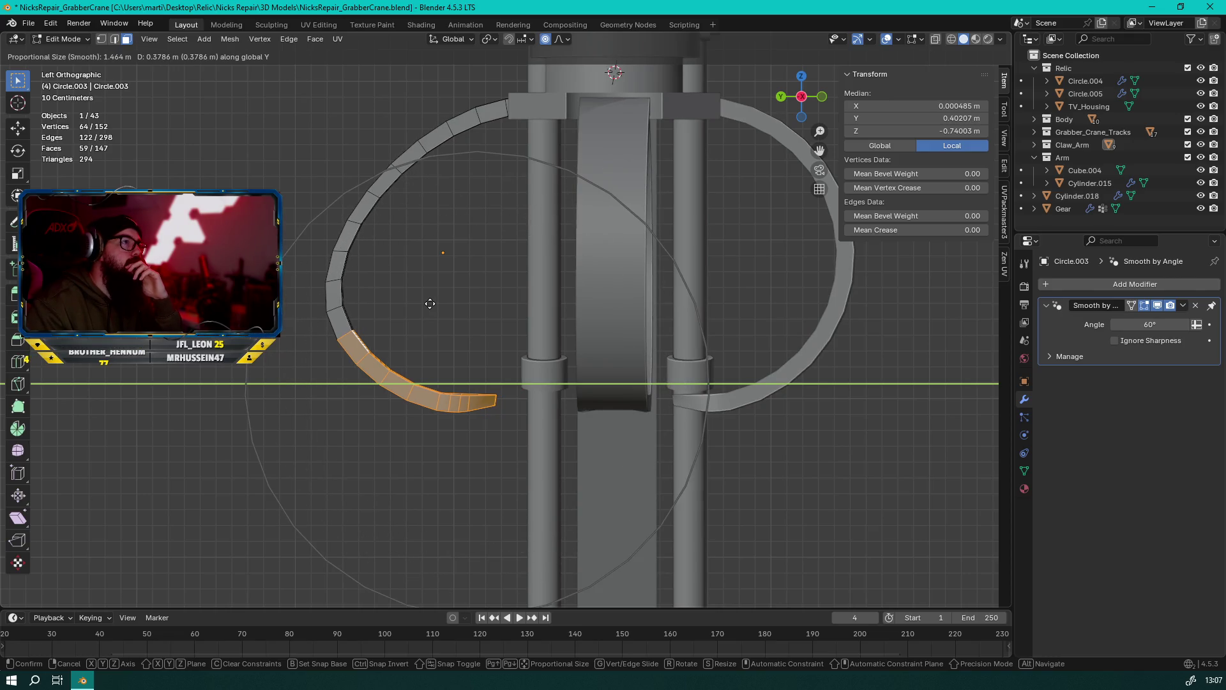
{"action": "left_click", "coordinate": [430, 303]}
Curl the tip faces 30.8° about the X axis, then orbit to a perspective view
{"action": "key", "text": "r"}
{"action": "key", "text": "y"}
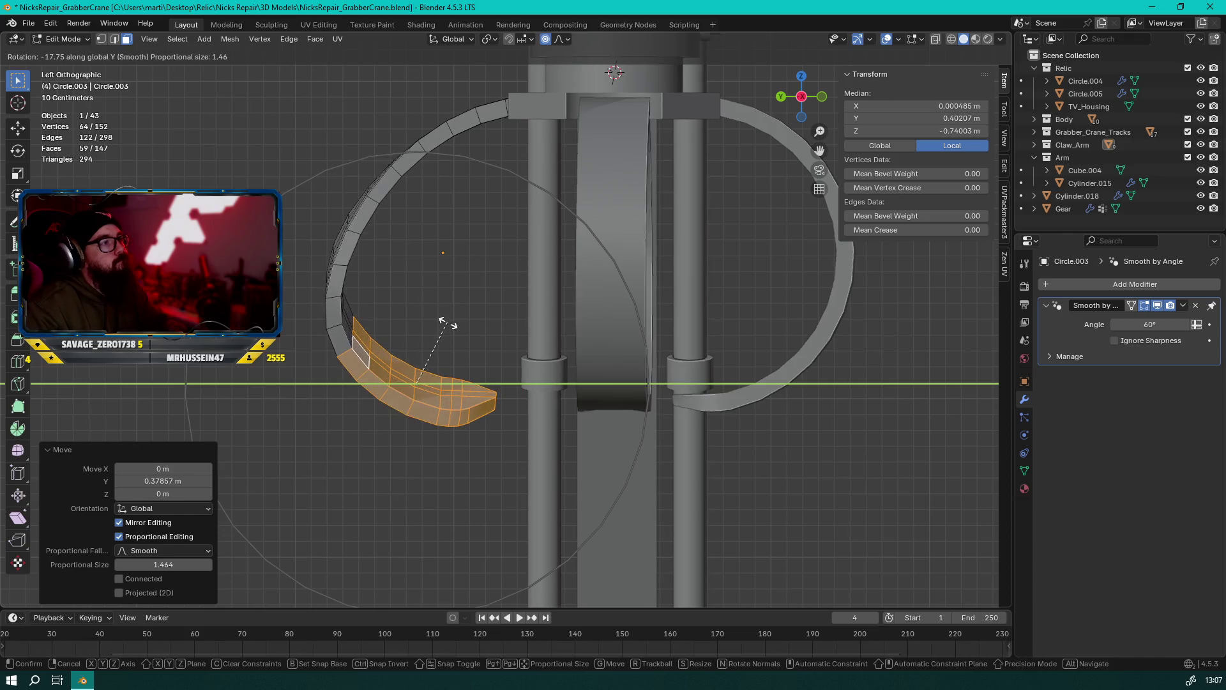
{"action": "key", "text": "x"}
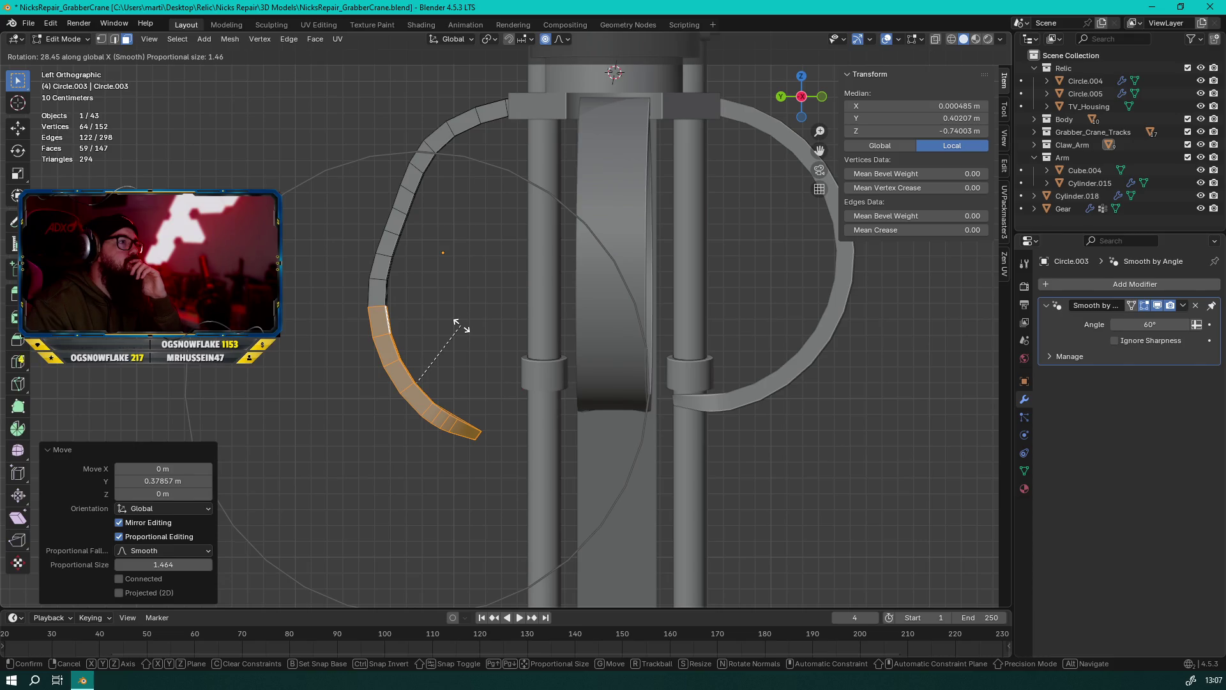
{"action": "left_click", "coordinate": [465, 327]}
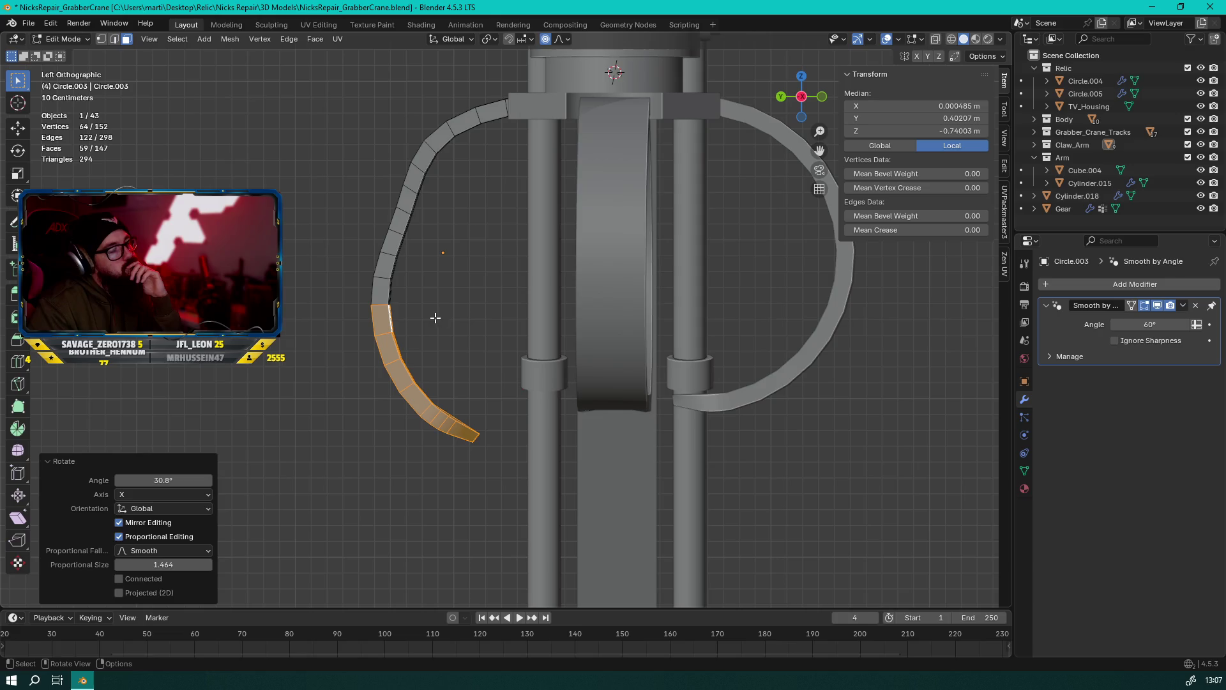
{"action": "scroll", "coordinate": [437, 317], "scroll_direction": "down", "scroll_amount": 3}
{"action": "mouse_move", "coordinate": [459, 321]}
{"action": "middle_mouse_down"}
{"action": "mouse_move", "coordinate": [354, 333]}
{"action": "mouse_move", "coordinate": [646, 345]}
{"action": "mouse_move", "coordinate": [512, 347]}
{"action": "mouse_move", "coordinate": [627, 347]}
{"action": "mouse_move", "coordinate": [443, 172]}
{"action": "mouse_move", "coordinate": [454, 372]}
{"action": "mouse_move", "coordinate": [431, 395]}
{"action": "mouse_move", "coordinate": [347, 315]}
{"action": "mouse_move", "coordinate": [411, 307]}
{"action": "mouse_move", "coordinate": [424, 318]}
{"action": "mouse_move", "coordinate": [373, 319]}
{"action": "mouse_move", "coordinate": [425, 329]}
{"action": "mouse_move", "coordinate": [608, 320]}
{"action": "middle_mouse_up"}
{"action": "scroll", "coordinate": [539, 285], "scroll_direction": "up", "scroll_amount": 5}
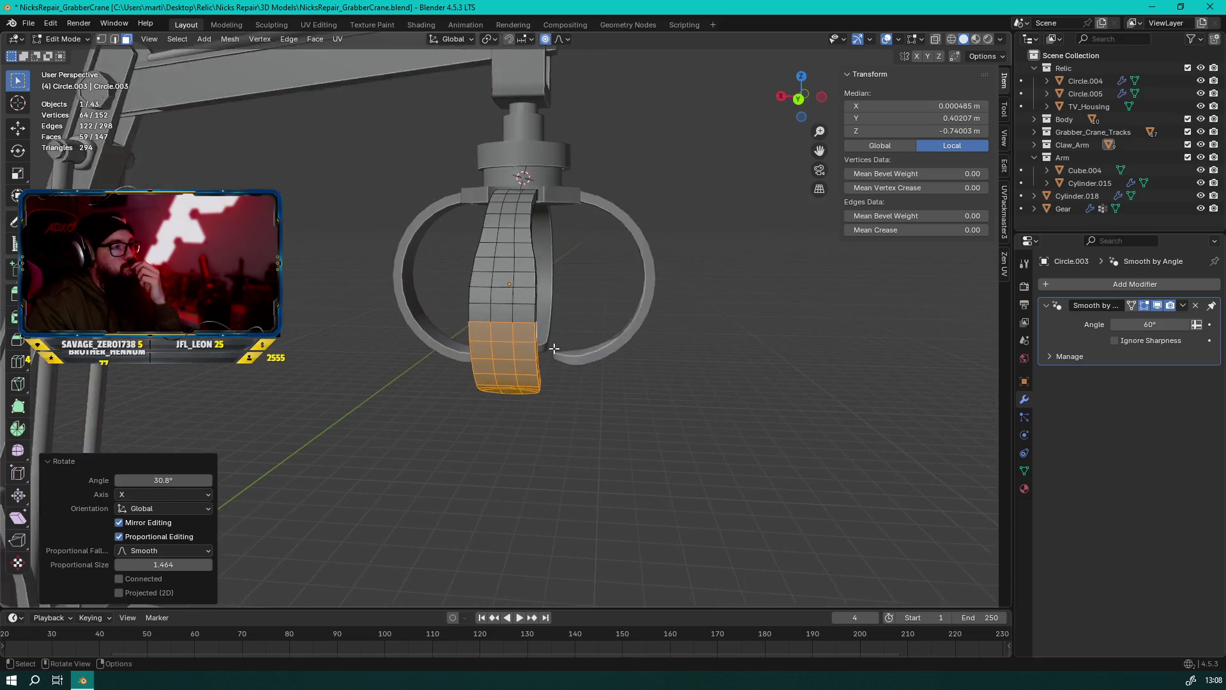
Select the prong tip face and two face columns running down the prong
{"action": "middle_click_drag", "start_coordinate": [540, 286], "coordinate": [539, 332]}
{"action": "left_click", "coordinate": [538, 378]}
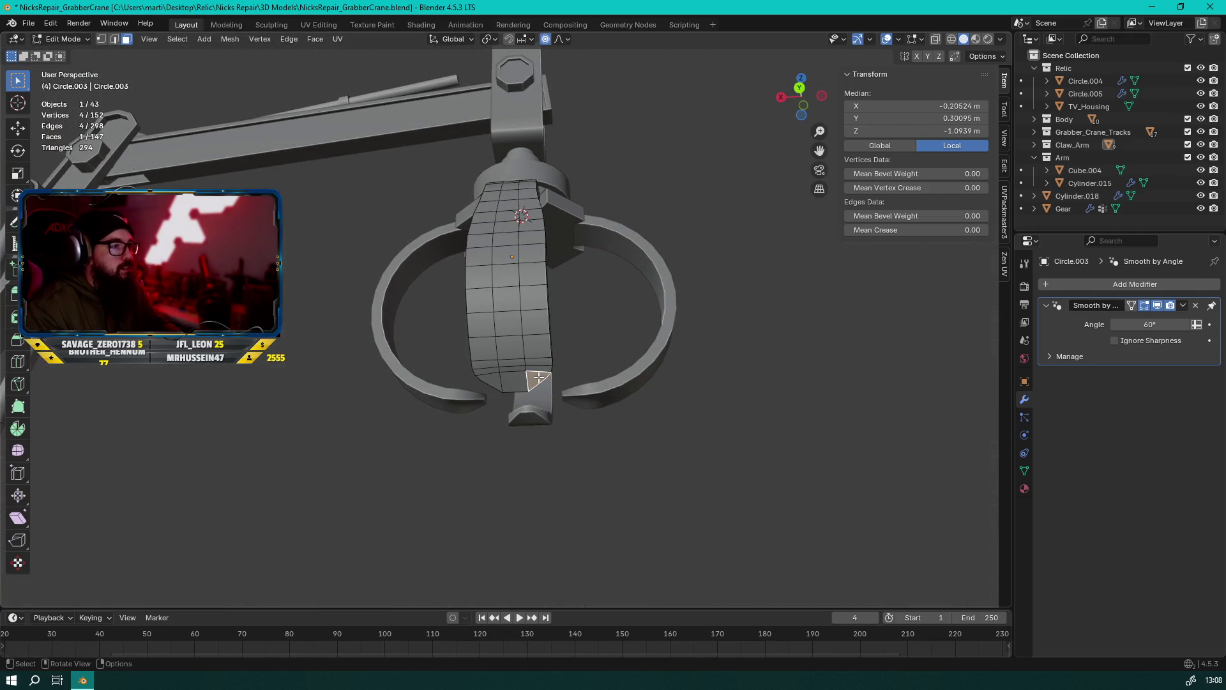
{"action": "mouse_move", "coordinate": [495, 374]}
{"action": "middle_mouse_down"}
{"action": "mouse_move", "coordinate": [301, 386]}
{"action": "mouse_move", "coordinate": [266, 375]}
{"action": "mouse_move", "coordinate": [546, 356]}
{"action": "middle_mouse_up"}
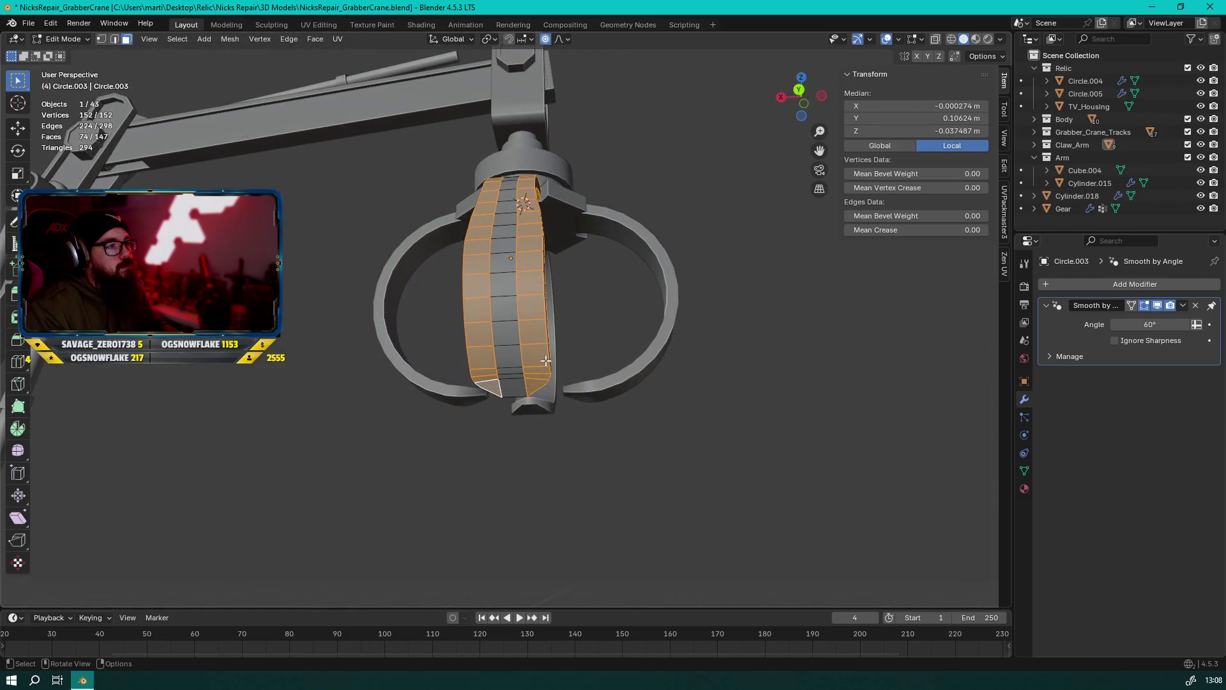
{"action": "scroll", "coordinate": [556, 228], "scroll_direction": "down", "scroll_amount": 3}
{"action": "mouse_move", "coordinate": [556, 228]}
{"action": "middle_mouse_down"}
{"action": "mouse_move", "coordinate": [560, 215]}
{"action": "mouse_move", "coordinate": [534, 255]}
{"action": "mouse_move", "coordinate": [539, 299]}
{"action": "mouse_move", "coordinate": [505, 356]}
{"action": "middle_mouse_up"}
{"action": "left_click", "coordinate": [529, 210], "text": "ctrl"}
{"action": "left_click", "coordinate": [505, 354], "text": "ctrl"}
{"action": "scroll", "coordinate": [520, 356], "scroll_direction": "up", "scroll_amount": 3}
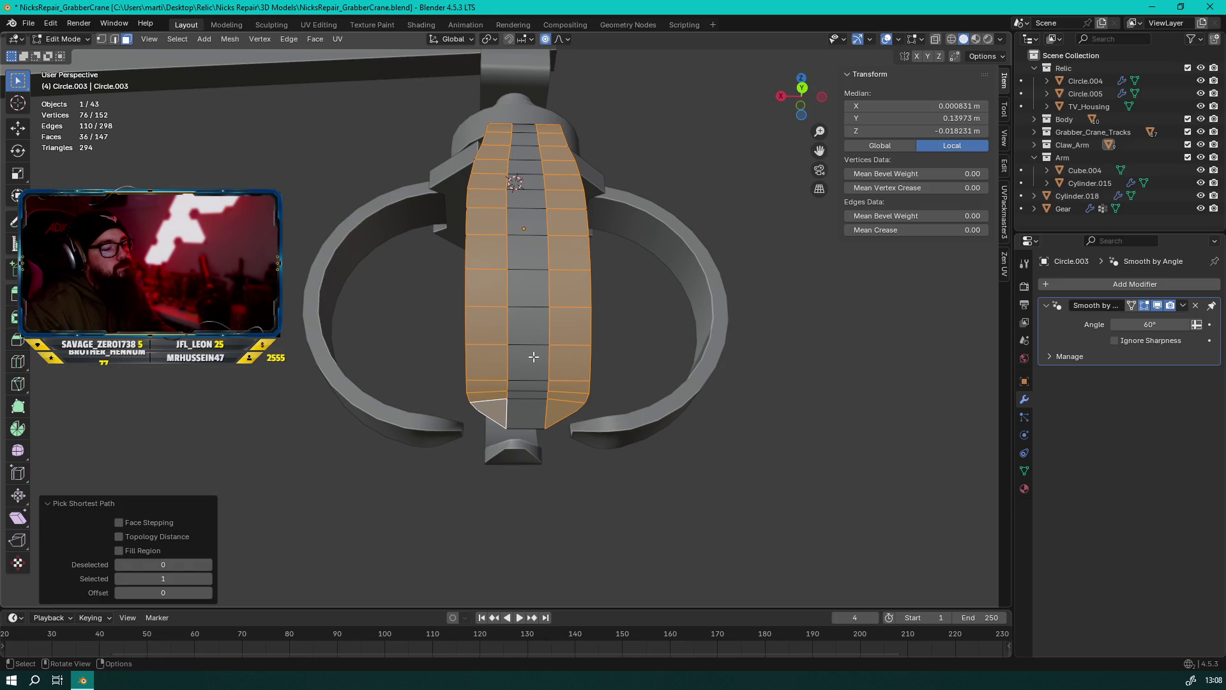
Add the middle column and remaining strip faces, then start insetting them at about 0.04145 m
{"action": "left_click", "coordinate": [525, 401], "text": "ctrl"}
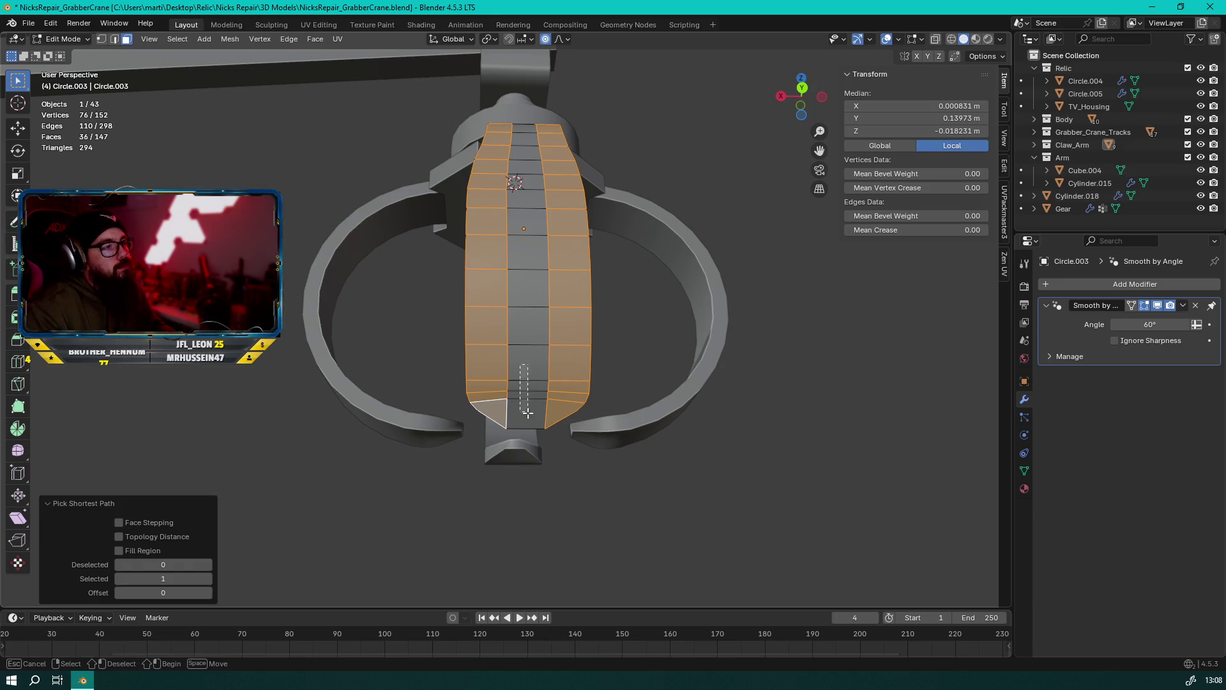
{"action": "left_click", "coordinate": [529, 306], "text": "ctrl"}
{"action": "mouse_move", "coordinate": [528, 306]}
{"action": "middle_mouse_down"}
{"action": "mouse_move", "coordinate": [550, 268]}
{"action": "mouse_move", "coordinate": [540, 255]}
{"action": "middle_mouse_up"}
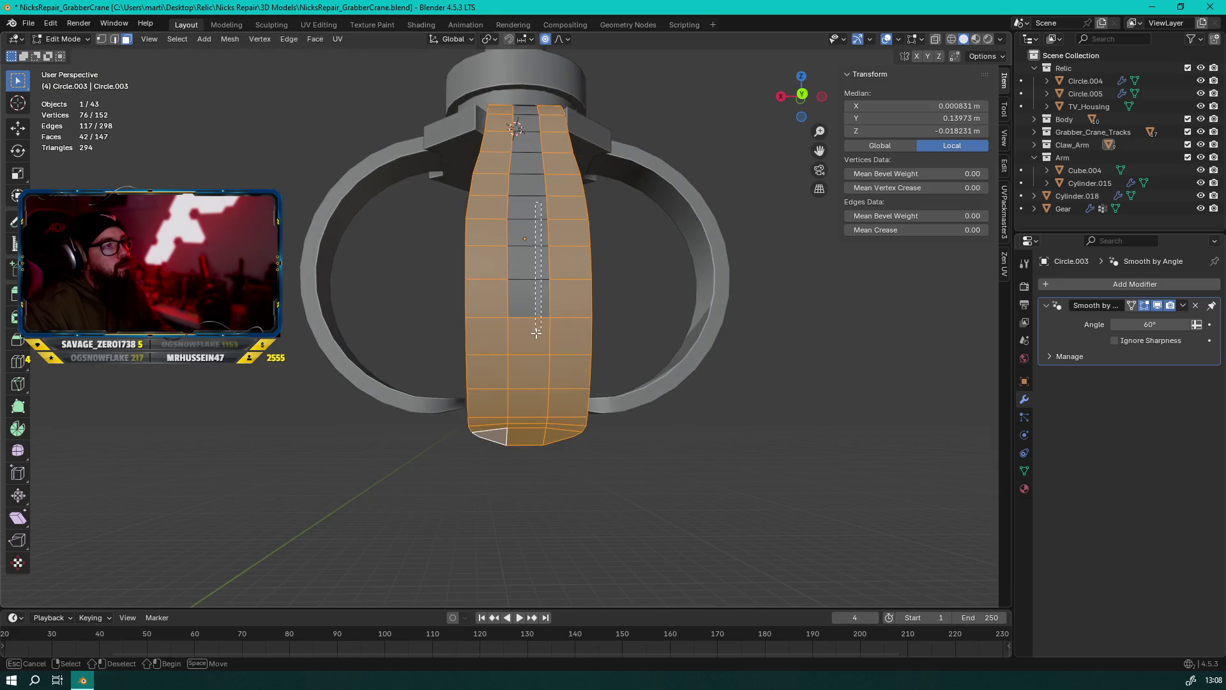
{"action": "left_click", "coordinate": [529, 198], "text": "ctrl"}
{"action": "middle_click_drag", "start_coordinate": [529, 198], "coordinate": [538, 182]}
{"action": "mouse_move", "coordinate": [524, 92]}
{"action": "left_mouse_down"}
{"action": "mouse_move", "coordinate": [533, 242]}
{"action": "mouse_move", "coordinate": [553, 294]}
{"action": "left_mouse_up"}
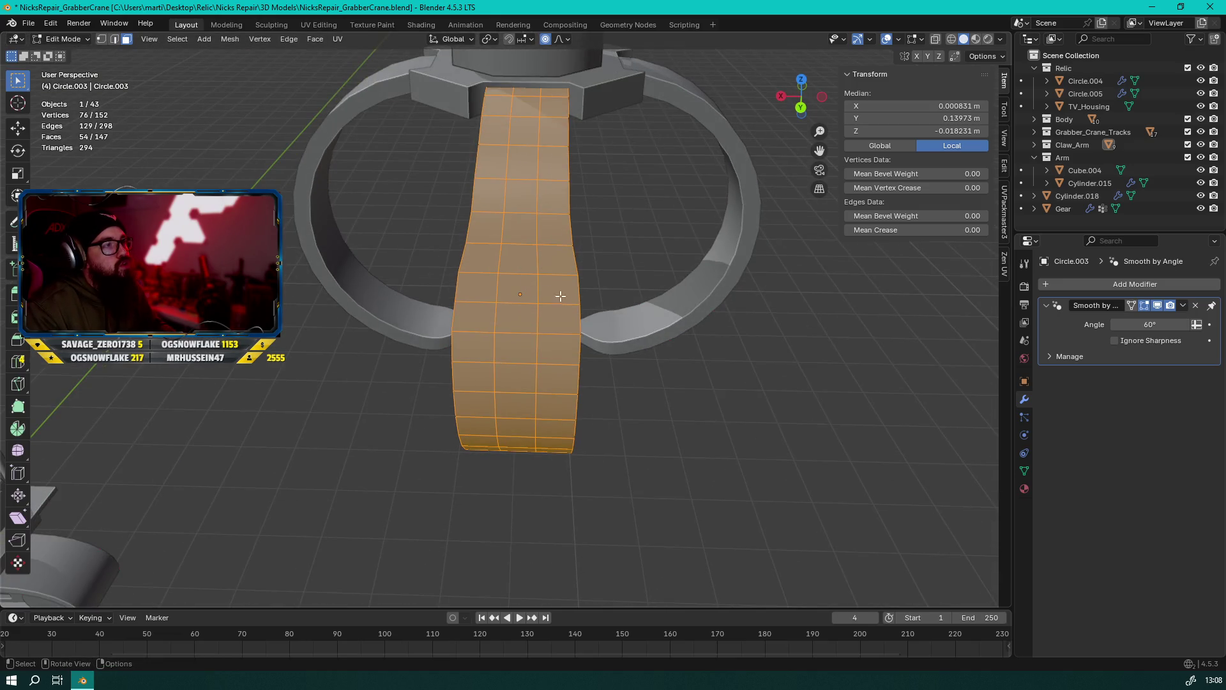
{"action": "key", "text": "i"}
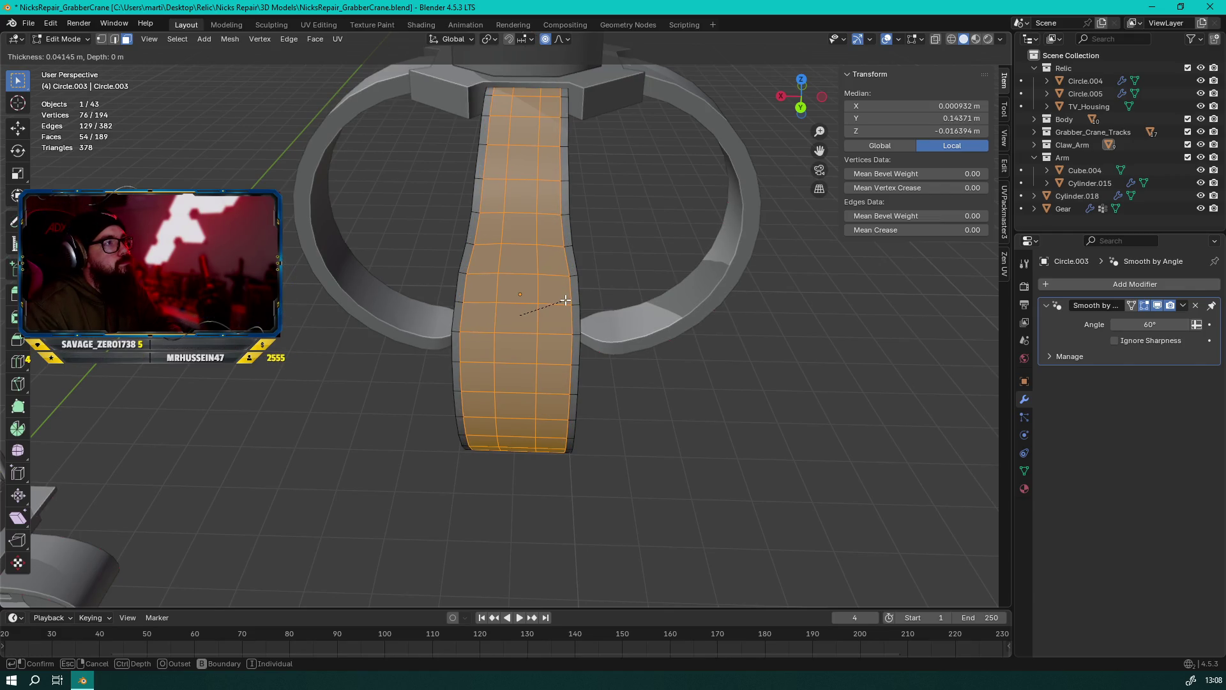
Confirm the inset and extrude the panel faces along normals about 0.0125 m, then exit Edit Mode
{"action": "left_click", "coordinate": [566, 300]}
{"action": "mouse_move", "coordinate": [566, 300]}
{"action": "middle_mouse_down"}
{"action": "mouse_move", "coordinate": [446, 493]}
{"action": "mouse_move", "coordinate": [364, 465]}
{"action": "middle_mouse_up"}
{"action": "right_click", "coordinate": [367, 470]}
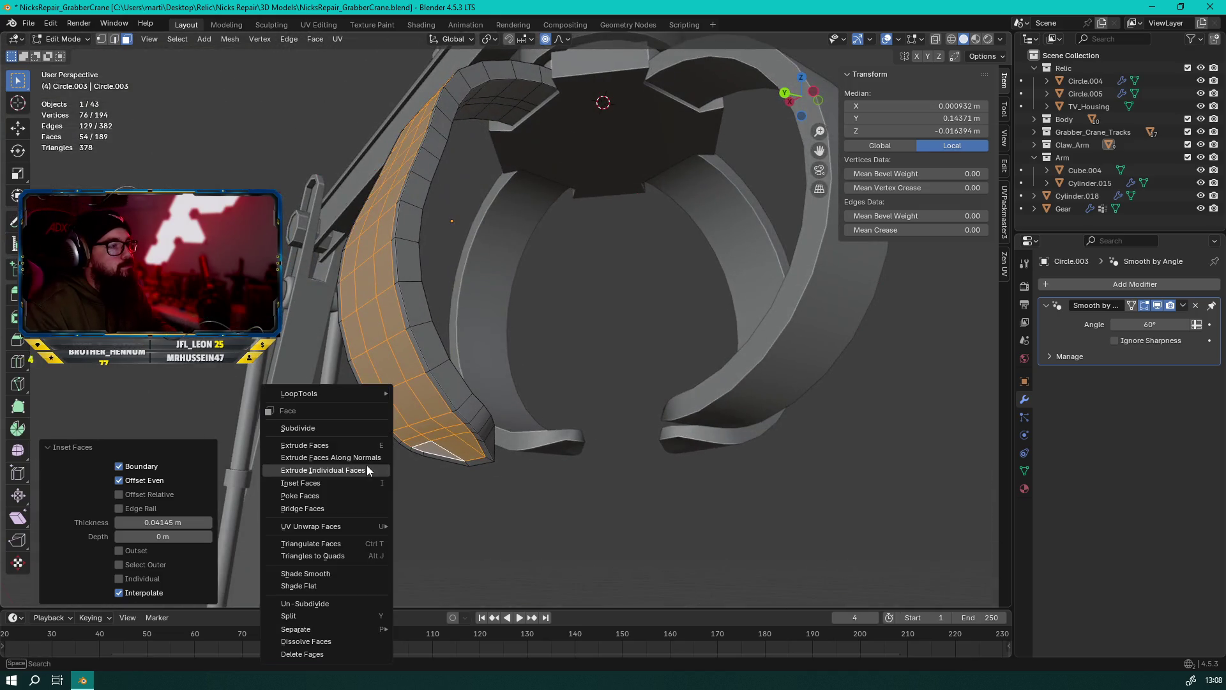
{"action": "left_click", "coordinate": [369, 458]}
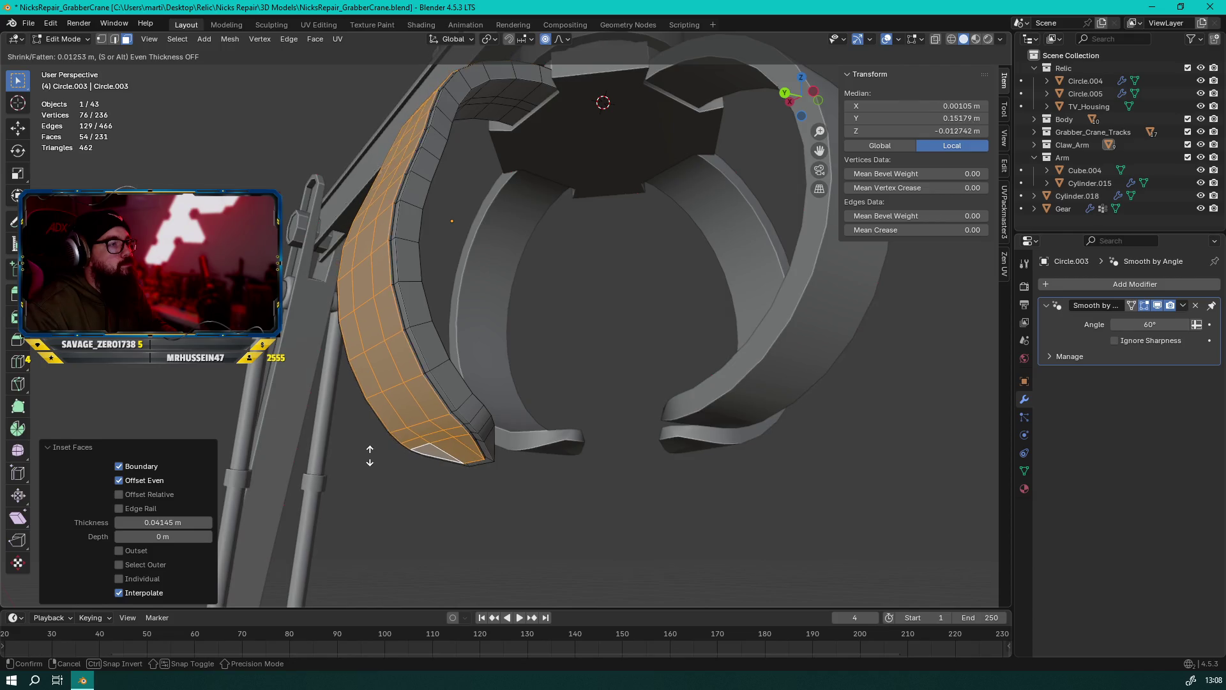
{"action": "left_click", "coordinate": [363, 461]}
{"action": "left_click", "coordinate": [386, 471]}
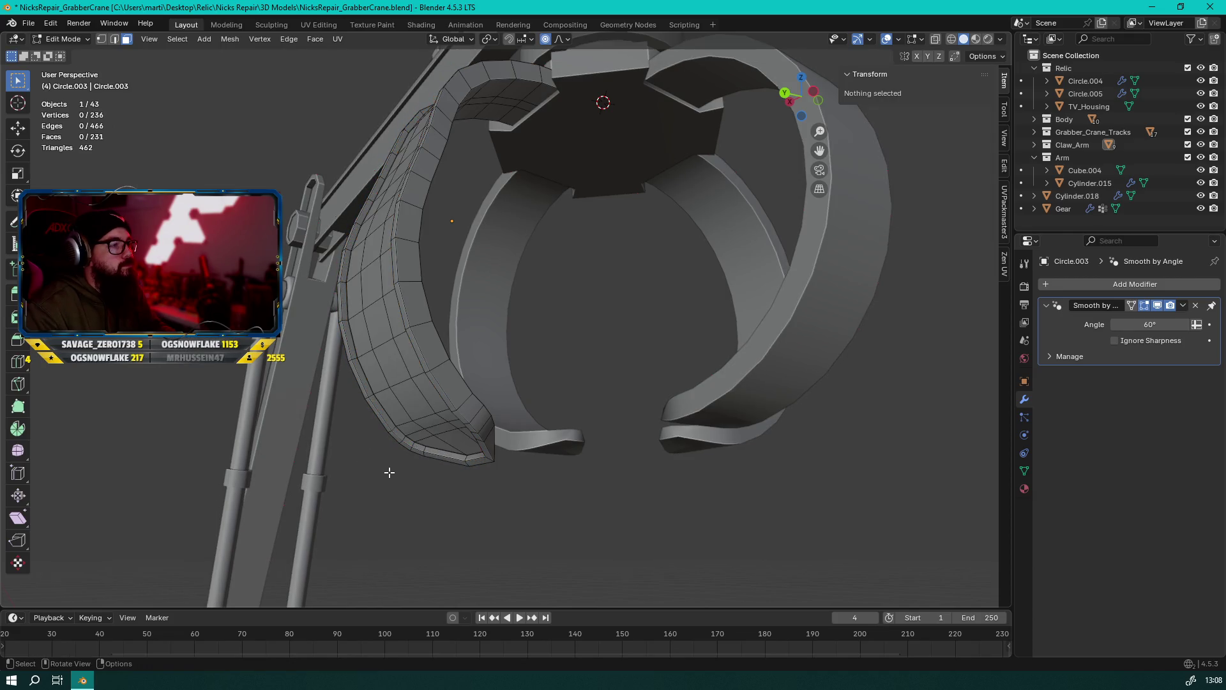
{"action": "key", "text": "Tab"}
{"action": "mouse_move", "coordinate": [389, 469]}
{"action": "middle_mouse_down"}
{"action": "mouse_move", "coordinate": [500, 504]}
{"action": "mouse_move", "coordinate": [614, 493]}
{"action": "mouse_move", "coordinate": [531, 420]}
{"action": "mouse_move", "coordinate": [553, 371]}
{"action": "middle_mouse_up"}
Re-enter Edit Mode on the prong and select its inner faces
{"action": "key", "text": "Tab"}
{"action": "middle_click_drag", "start_coordinate": [544, 379], "coordinate": [537, 421]}
{"action": "left_click", "coordinate": [541, 418]}
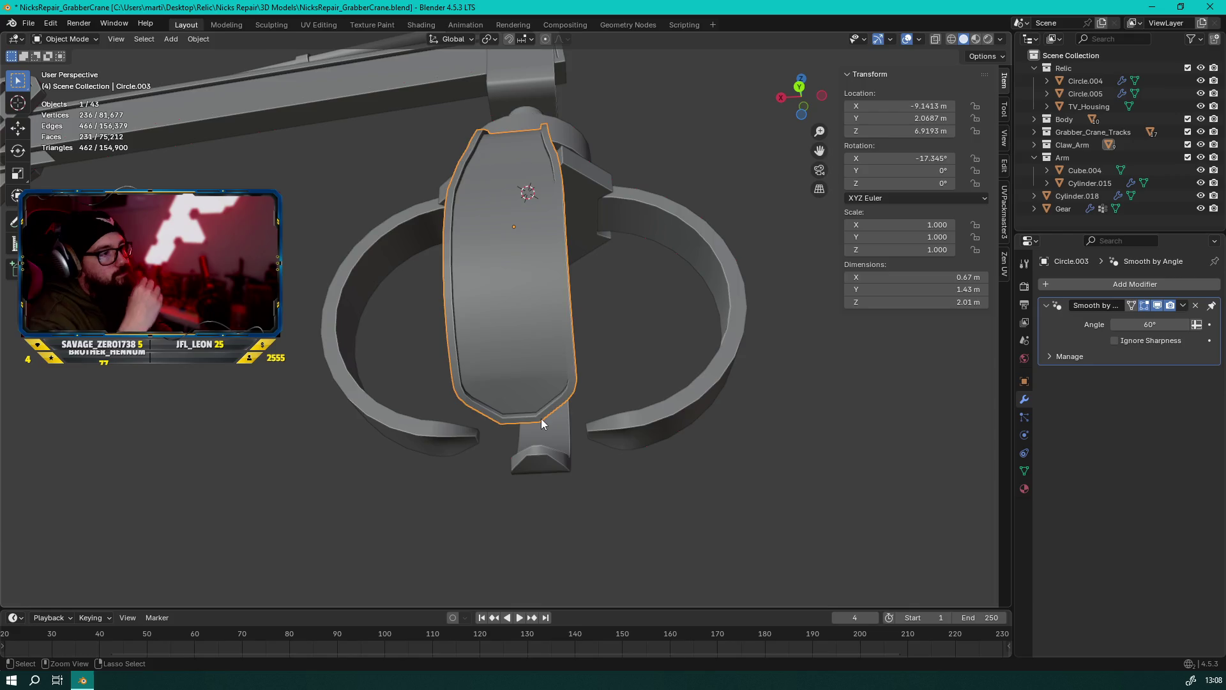
Undo the recessed panel and inset a central face column by about 0.026 m
{"action": "key", "text": "ctrl+l"}
{"action": "mouse_move", "coordinate": [540, 405]}
{"action": "middle_mouse_down"}
{"action": "mouse_move", "coordinate": [561, 273]}
{"action": "mouse_move", "coordinate": [584, 472]}
{"action": "mouse_move", "coordinate": [528, 181]}
{"action": "mouse_move", "coordinate": [552, 361]}
{"action": "middle_mouse_up"}
{"action": "left_click", "coordinate": [525, 398]}
{"action": "left_click", "coordinate": [528, 181], "text": "ctrl"}
{"action": "key", "text": "i"}
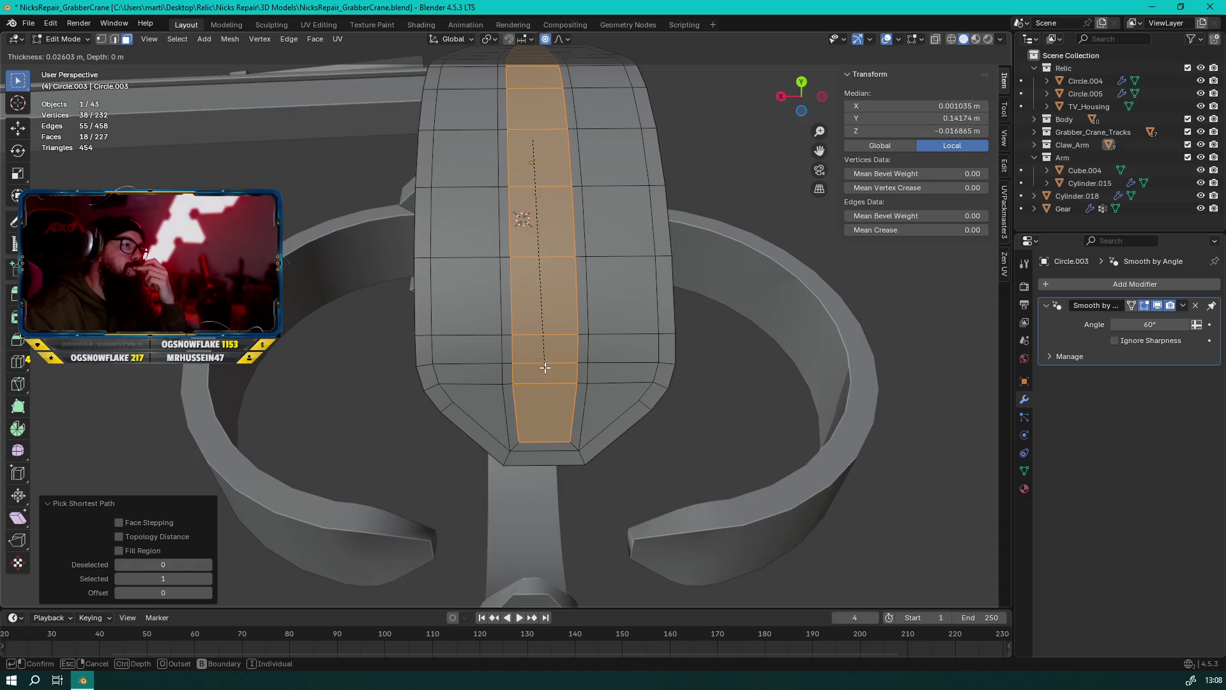
{"action": "left_click", "coordinate": [544, 367]}
Select the thin faces, then pick a new column of faces along the prong
{"action": "left_click", "coordinate": [514, 431]}
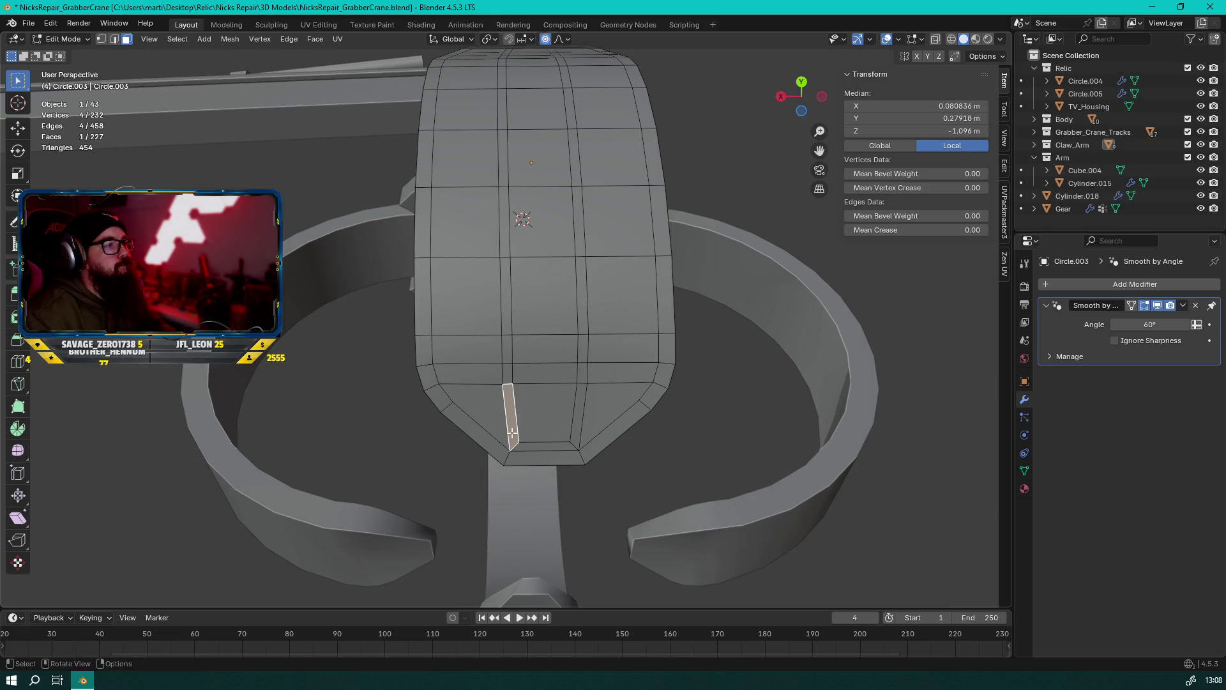
{"action": "left_click", "coordinate": [509, 386], "text": "alt"}
{"action": "left_click", "coordinate": [496, 392]}
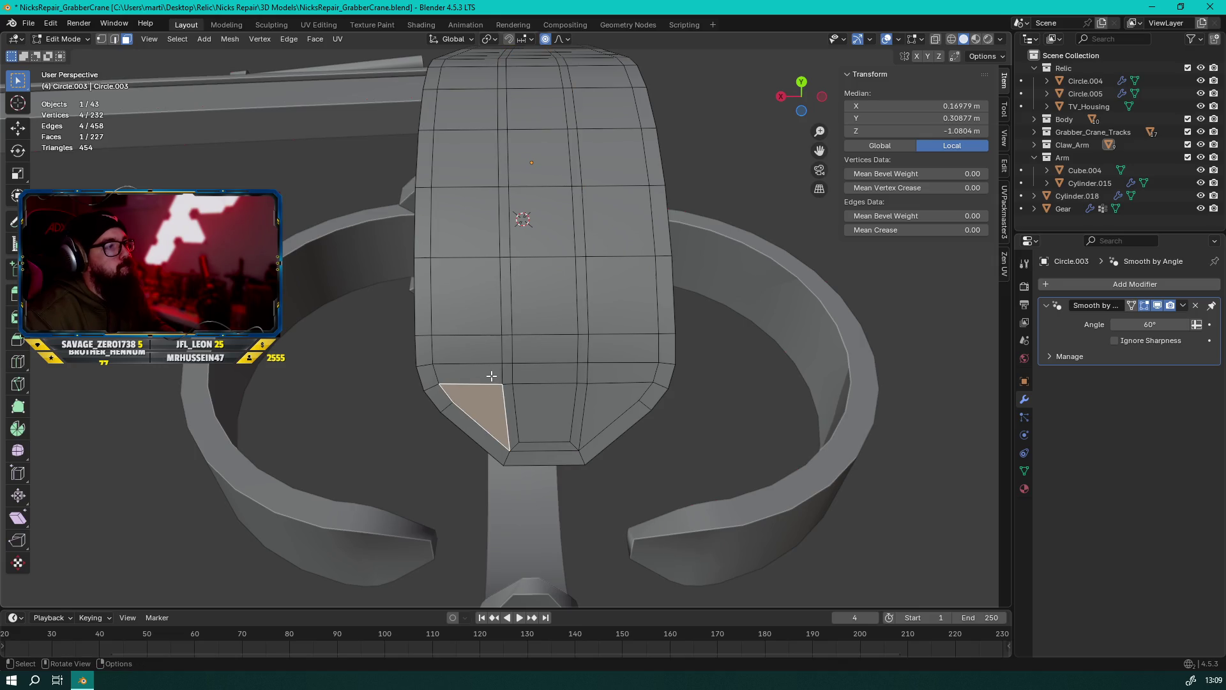
{"action": "scroll", "coordinate": [497, 366], "scroll_direction": "down", "scroll_amount": 2}
{"action": "mouse_move", "coordinate": [518, 241]}
{"action": "middle_mouse_down"}
{"action": "mouse_move", "coordinate": [520, 268]}
{"action": "mouse_move", "coordinate": [527, 176]}
{"action": "mouse_move", "coordinate": [529, 365]}
{"action": "mouse_move", "coordinate": [574, 225]}
{"action": "mouse_move", "coordinate": [556, 293]}
{"action": "middle_mouse_up"}
{"action": "left_click", "coordinate": [505, 167], "text": "ctrl"}
Extrude three selected face columns inward along normals, leaving ribs between them, and exit Edit Mode
{"action": "left_click", "coordinate": [529, 365], "text": "ctrl"}
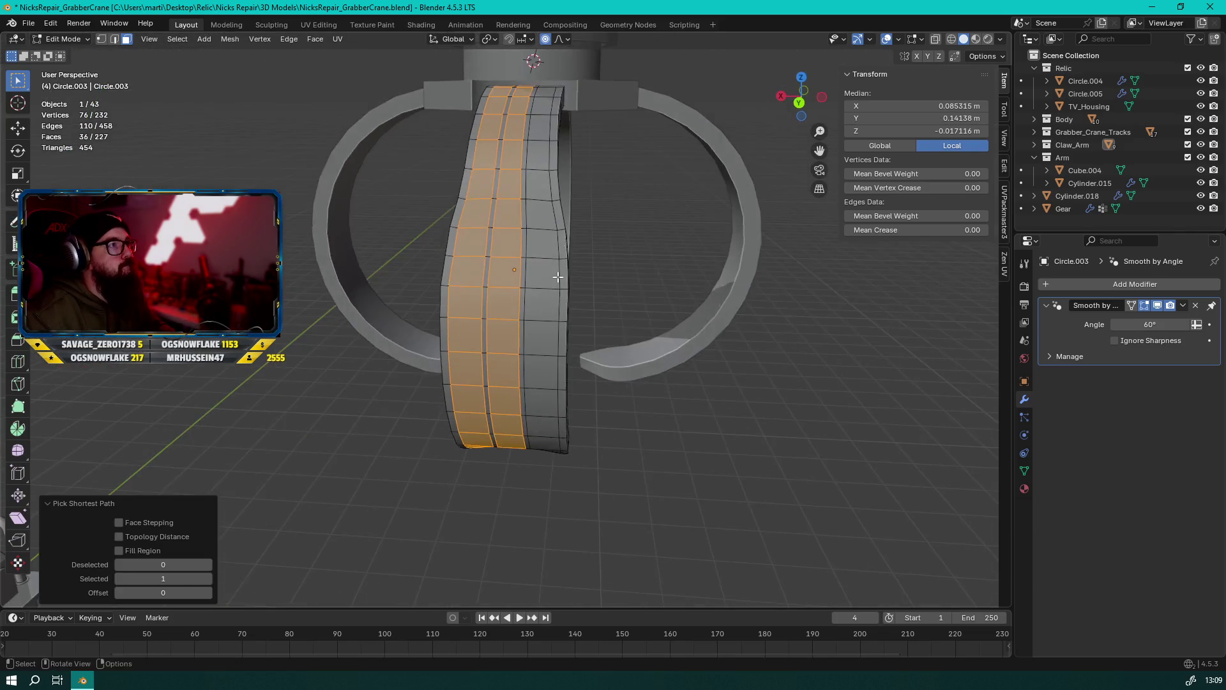
{"action": "left_click", "coordinate": [544, 93], "text": "shift"}
{"action": "mouse_move", "coordinate": [544, 93]}
{"action": "middle_mouse_down"}
{"action": "mouse_move", "coordinate": [576, 305]}
{"action": "mouse_move", "coordinate": [522, 377]}
{"action": "middle_mouse_up"}
{"action": "left_click", "coordinate": [576, 305], "text": "ctrl"}
{"action": "scroll", "coordinate": [540, 353], "scroll_direction": "up", "scroll_amount": 3}
{"action": "right_click", "coordinate": [521, 377]}
{"action": "left_click", "coordinate": [532, 382]}
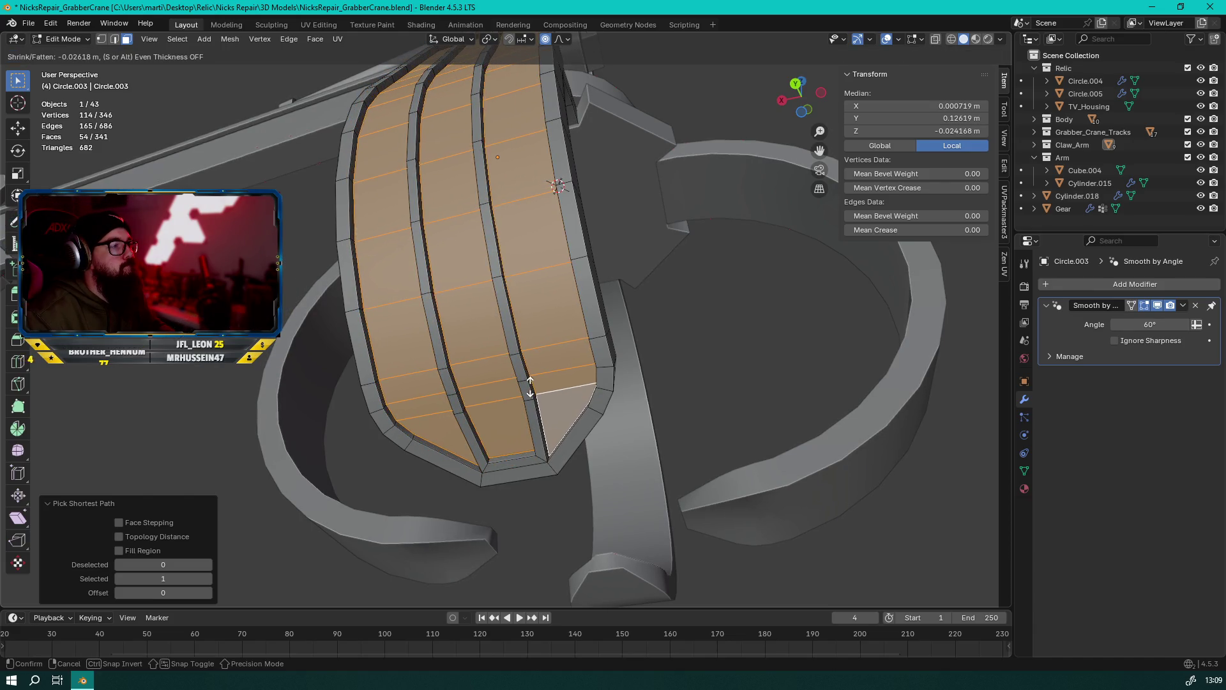
{"action": "left_click", "coordinate": [533, 387]}
{"action": "key", "text": "Tab"}
{"action": "scroll", "coordinate": [230, 424], "scroll_direction": "down", "scroll_amount": 3}
{"action": "mouse_move", "coordinate": [229, 424]}
{"action": "middle_mouse_down"}
{"action": "mouse_move", "coordinate": [413, 379]}
{"action": "mouse_move", "coordinate": [418, 492]}
{"action": "mouse_move", "coordinate": [562, 422]}
{"action": "mouse_move", "coordinate": [396, 389]}
{"action": "mouse_move", "coordinate": [709, 364]}
{"action": "mouse_move", "coordinate": [514, 336]}
{"action": "mouse_move", "coordinate": [689, 356]}
{"action": "middle_mouse_up"}
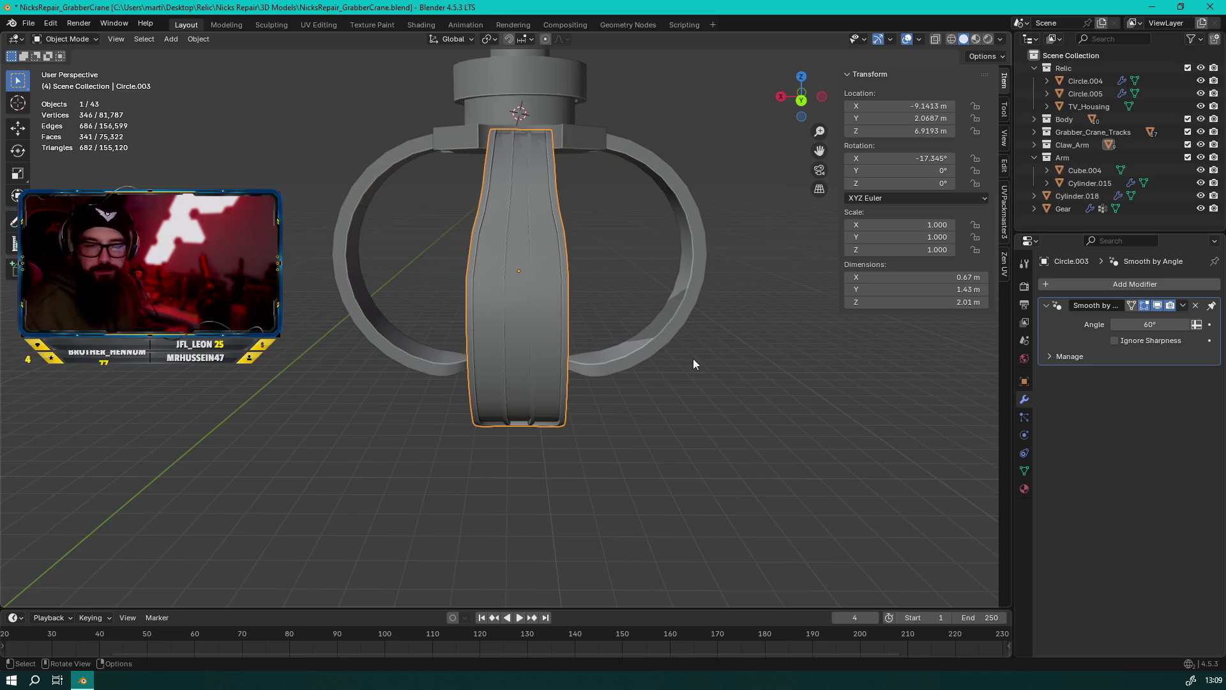
{"action": "mouse_move", "coordinate": [581, 91]}
{"action": "middle_mouse_down"}
{"action": "mouse_move", "coordinate": [557, 245]}
{"action": "mouse_move", "coordinate": [522, 309]}
{"action": "middle_mouse_up"}
{"action": "left_click", "coordinate": [583, 285]}
{"action": "mouse_move", "coordinate": [584, 286]}
{"action": "middle_mouse_down"}
{"action": "mouse_move", "coordinate": [345, 206]}
{"action": "mouse_move", "coordinate": [625, 263]}
{"action": "mouse_move", "coordinate": [723, 229]}
{"action": "mouse_move", "coordinate": [623, 265]}
{"action": "mouse_move", "coordinate": [593, 231]}
{"action": "mouse_move", "coordinate": [547, 291]}
{"action": "mouse_move", "coordinate": [466, 290]}
{"action": "mouse_move", "coordinate": [556, 327]}
{"action": "mouse_move", "coordinate": [674, 306]}
{"action": "middle_mouse_up"}
{"action": "scroll", "coordinate": [533, 259], "scroll_direction": "down", "scroll_amount": 6}
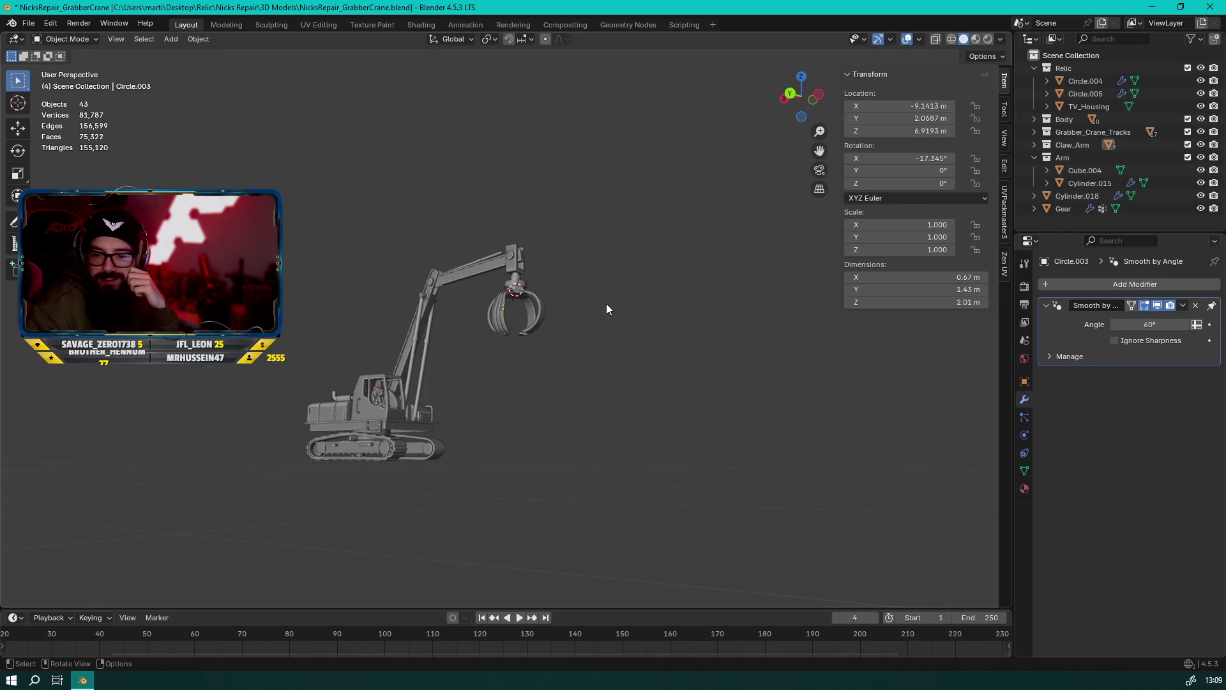
{"action": "mouse_move", "coordinate": [637, 287]}
{"action": "middle_mouse_down"}
{"action": "mouse_move", "coordinate": [654, 324]}
{"action": "mouse_move", "coordinate": [677, 302]}
{"action": "middle_mouse_up"}
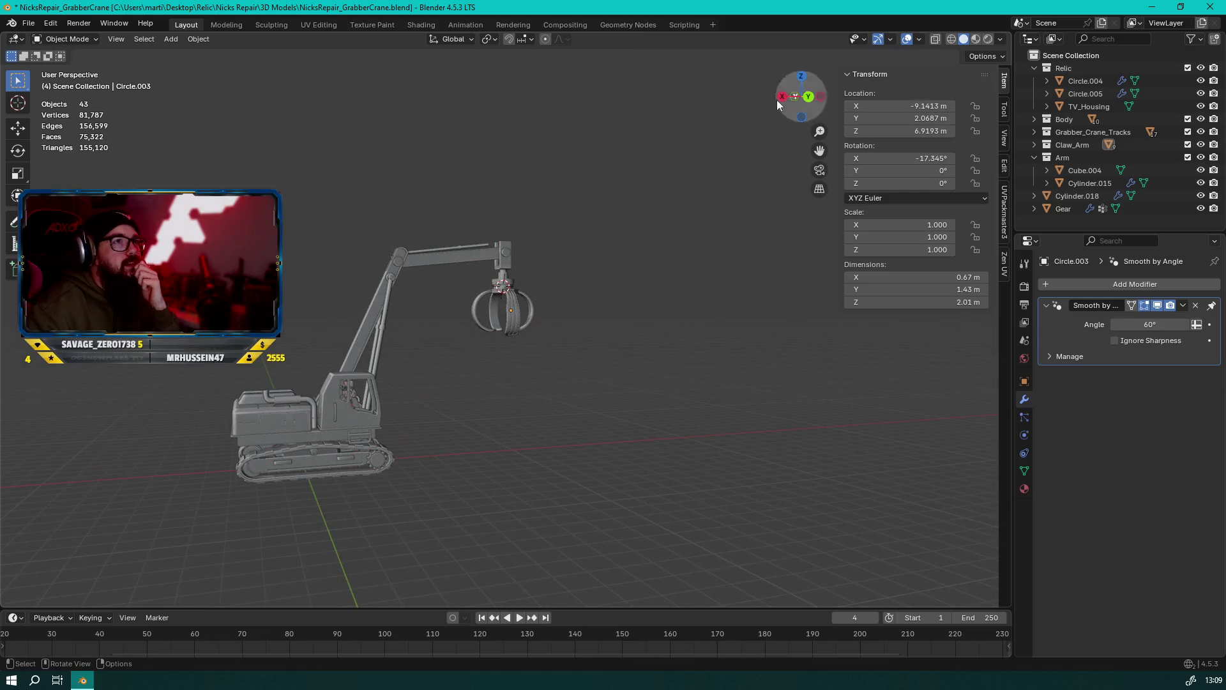
{"action": "left_click", "coordinate": [401, 270]}
{"action": "mouse_move", "coordinate": [603, 247]}
{"action": "middle_mouse_down"}
{"action": "mouse_move", "coordinate": [349, 244]}
{"action": "mouse_move", "coordinate": [377, 286]}
{"action": "mouse_move", "coordinate": [635, 281]}
{"action": "mouse_move", "coordinate": [530, 284]}
{"action": "mouse_move", "coordinate": [575, 323]}
{"action": "mouse_move", "coordinate": [429, 362]}
{"action": "mouse_move", "coordinate": [695, 344]}
{"action": "mouse_move", "coordinate": [603, 357]}
{"action": "mouse_move", "coordinate": [527, 338]}
{"action": "mouse_move", "coordinate": [481, 291]}
{"action": "mouse_move", "coordinate": [511, 231]}
{"action": "mouse_move", "coordinate": [587, 287]}
{"action": "mouse_move", "coordinate": [710, 294]}
{"action": "mouse_move", "coordinate": [443, 335]}
{"action": "mouse_move", "coordinate": [401, 356]}
{"action": "middle_mouse_up"}
{"action": "scroll", "coordinate": [402, 356], "scroll_direction": "down", "scroll_amount": 1}
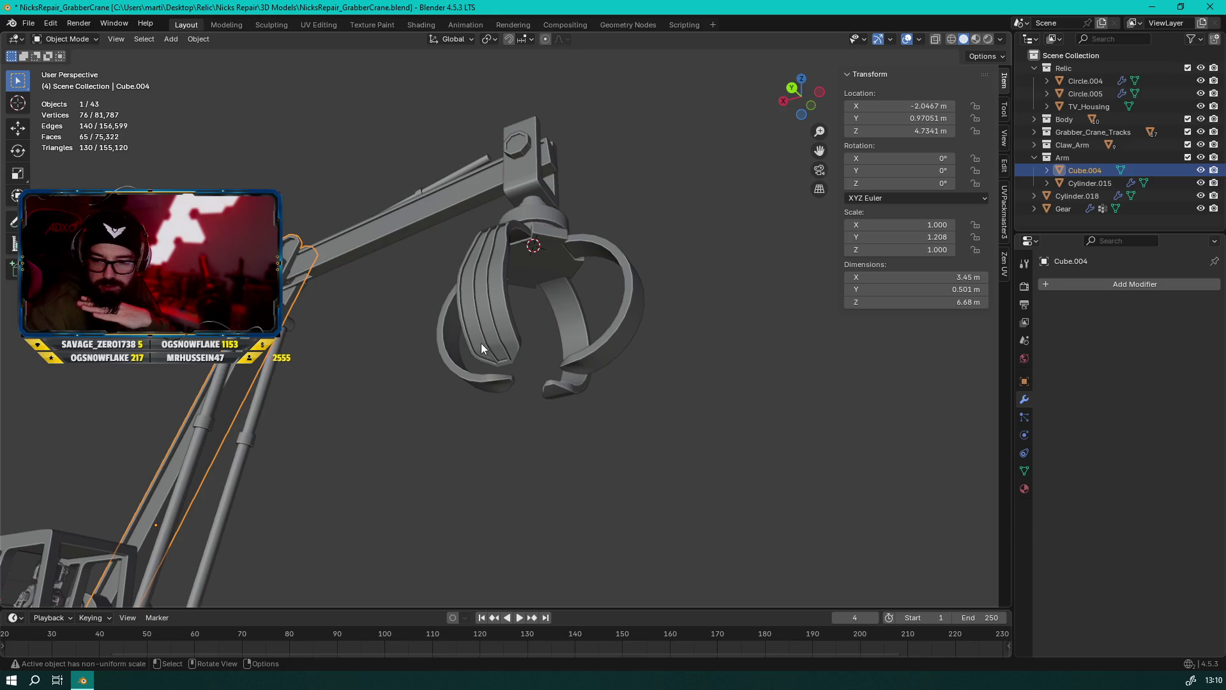
{"action": "scroll", "coordinate": [481, 344], "scroll_direction": "down", "scroll_amount": 5}
{"action": "mouse_move", "coordinate": [516, 333]}
{"action": "middle_mouse_down"}
{"action": "mouse_move", "coordinate": [664, 362]}
{"action": "mouse_move", "coordinate": [539, 410]}
{"action": "mouse_move", "coordinate": [460, 387]}
{"action": "mouse_move", "coordinate": [529, 324]}
{"action": "mouse_move", "coordinate": [474, 350]}
{"action": "mouse_move", "coordinate": [695, 347]}
{"action": "mouse_move", "coordinate": [536, 336]}
{"action": "middle_mouse_up"}
{"action": "scroll", "coordinate": [746, 341], "scroll_direction": "up", "scroll_amount": 5}
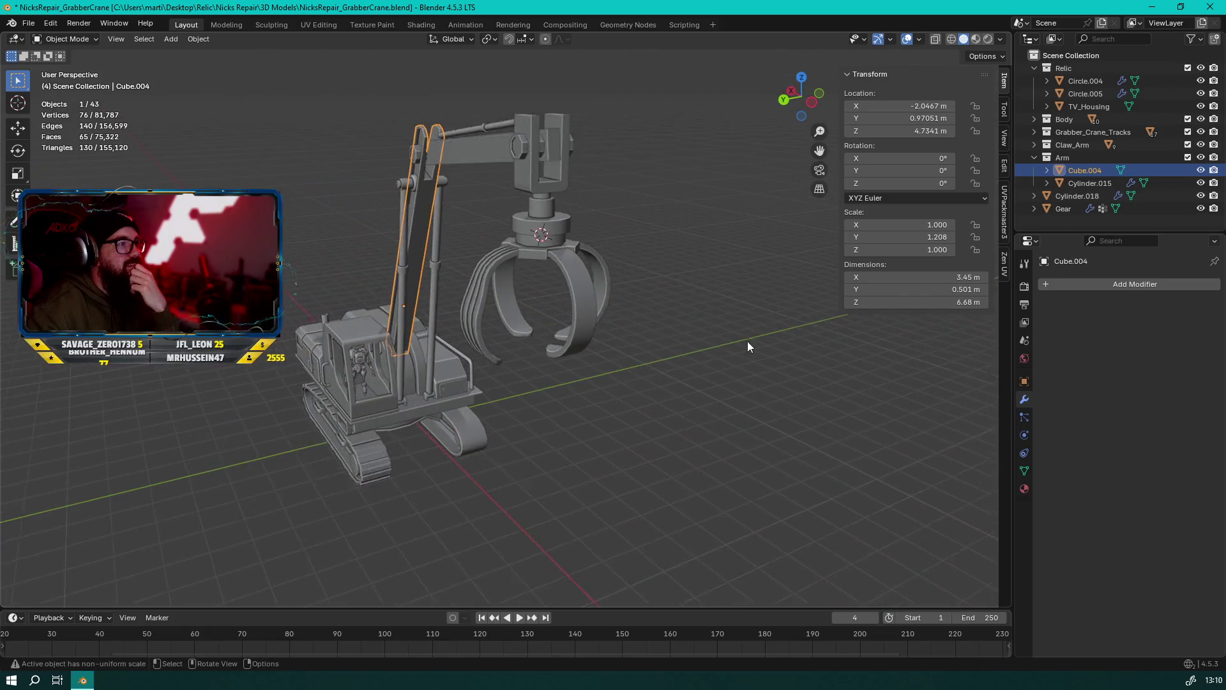
{"action": "mouse_move", "coordinate": [744, 344]}
{"action": "middle_mouse_down"}
{"action": "mouse_move", "coordinate": [461, 285]}
{"action": "mouse_move", "coordinate": [400, 323]}
{"action": "mouse_move", "coordinate": [878, 334]}
{"action": "mouse_move", "coordinate": [662, 358]}
{"action": "mouse_move", "coordinate": [612, 383]}
{"action": "mouse_move", "coordinate": [621, 290]}
{"action": "mouse_move", "coordinate": [625, 333]}
{"action": "middle_mouse_up"}
{"action": "scroll", "coordinate": [399, 324], "scroll_direction": "down", "scroll_amount": 5}
{"action": "scroll", "coordinate": [783, 339], "scroll_direction": "down", "scroll_amount": 3}
{"action": "scroll", "coordinate": [625, 333], "scroll_direction": "up", "scroll_amount": 5}
{"action": "scroll", "coordinate": [566, 362], "scroll_direction": "up", "scroll_amount": 2}
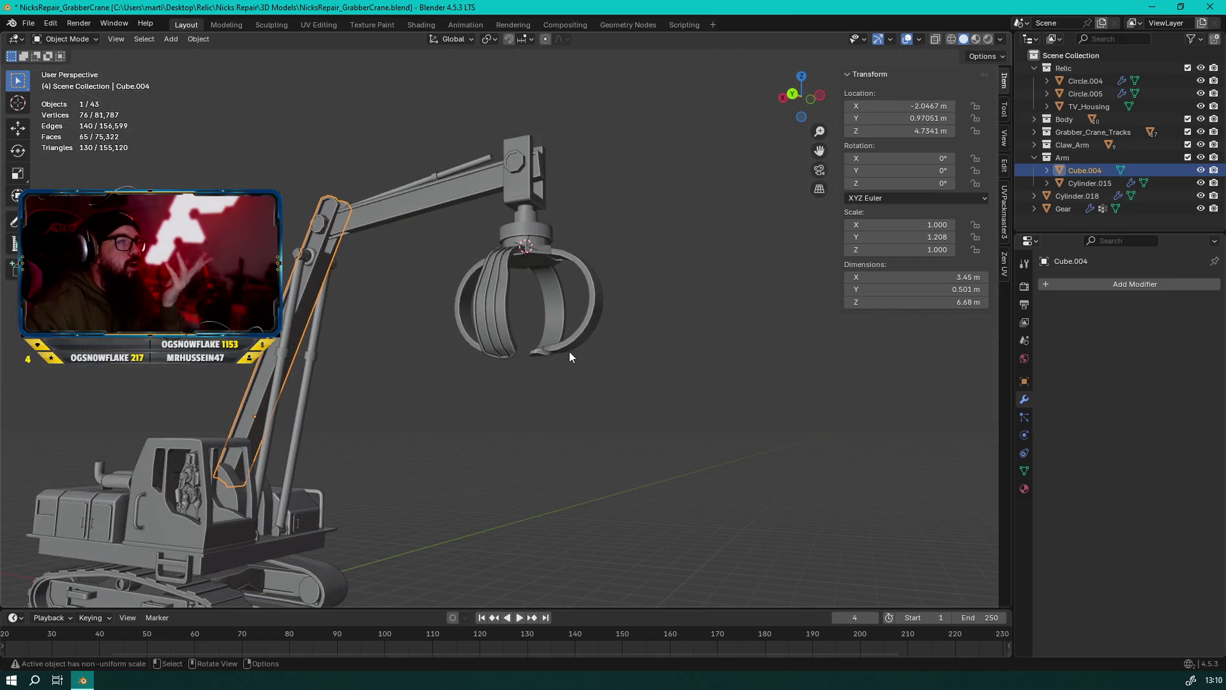
{"action": "mouse_move", "coordinate": [546, 344]}
{"action": "middle_mouse_down"}
{"action": "mouse_move", "coordinate": [671, 348]}
{"action": "mouse_move", "coordinate": [641, 378]}
{"action": "mouse_move", "coordinate": [380, 392]}
{"action": "mouse_move", "coordinate": [608, 375]}
{"action": "middle_mouse_up"}
{"action": "scroll", "coordinate": [623, 376], "scroll_direction": "up", "scroll_amount": 4}
{"action": "left_click", "coordinate": [623, 377]}
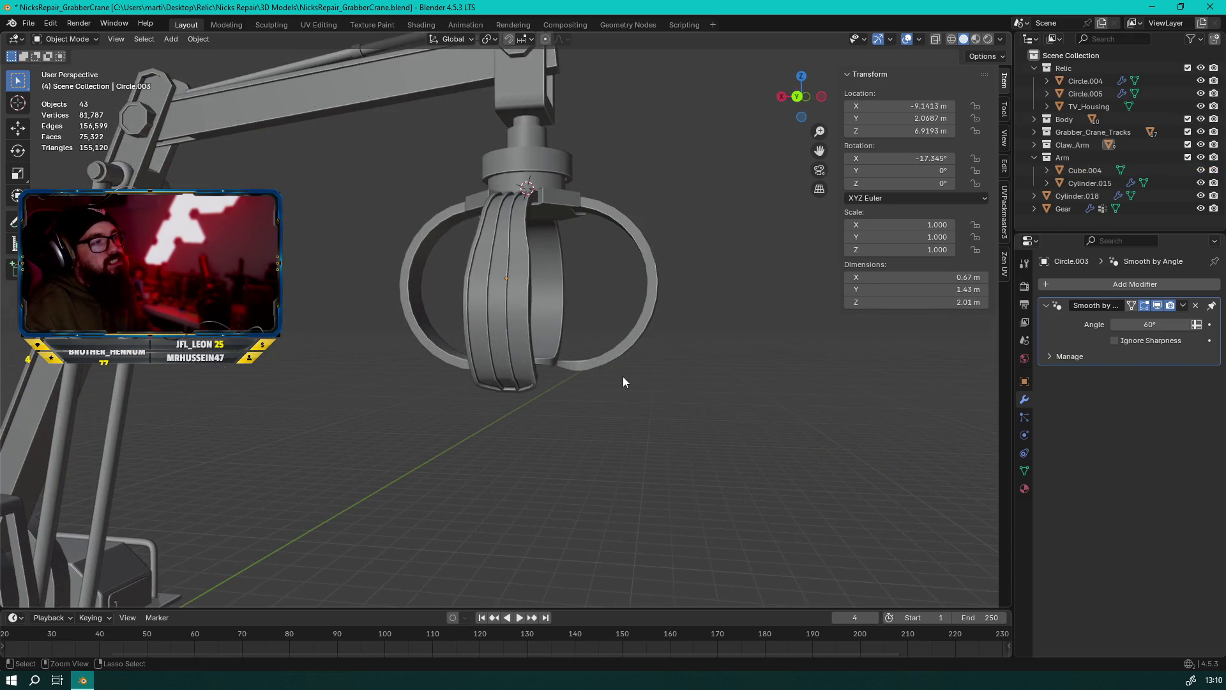
Undo the grooved strips in Edit Mode back to the plain 147-face prong
{"action": "key", "text": "Tab"}
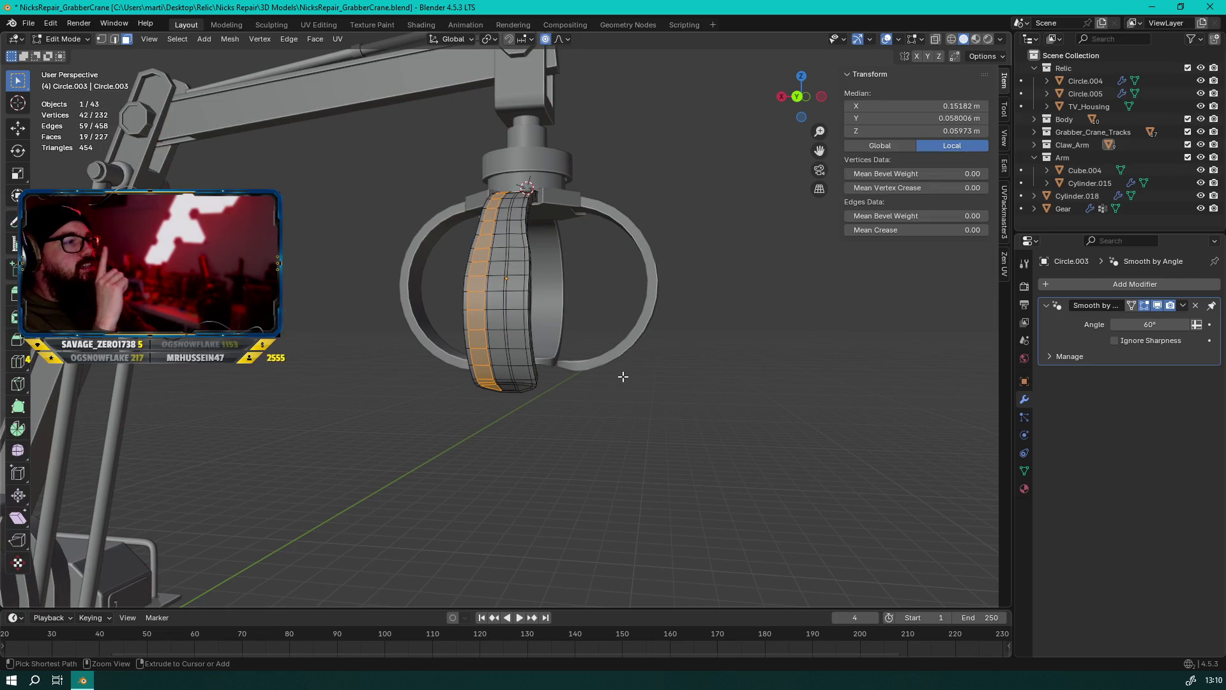
{"action": "key", "text": "ctrl+l"}
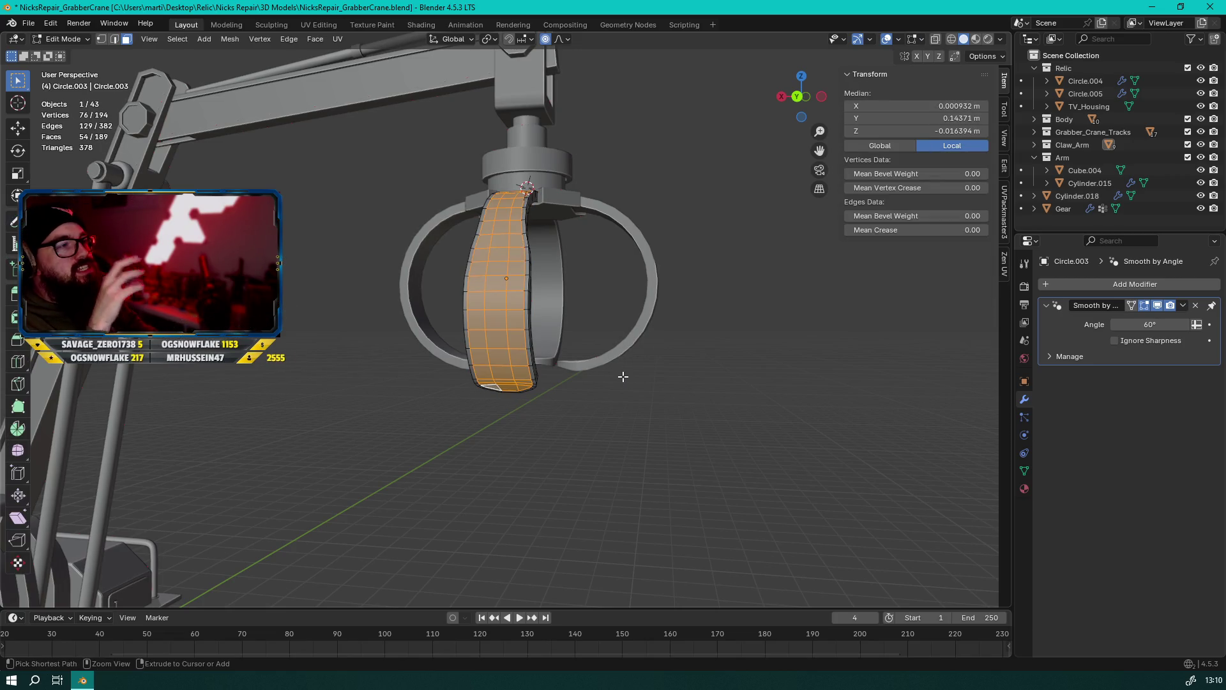
{"action": "key", "text": "ctrl+z"}
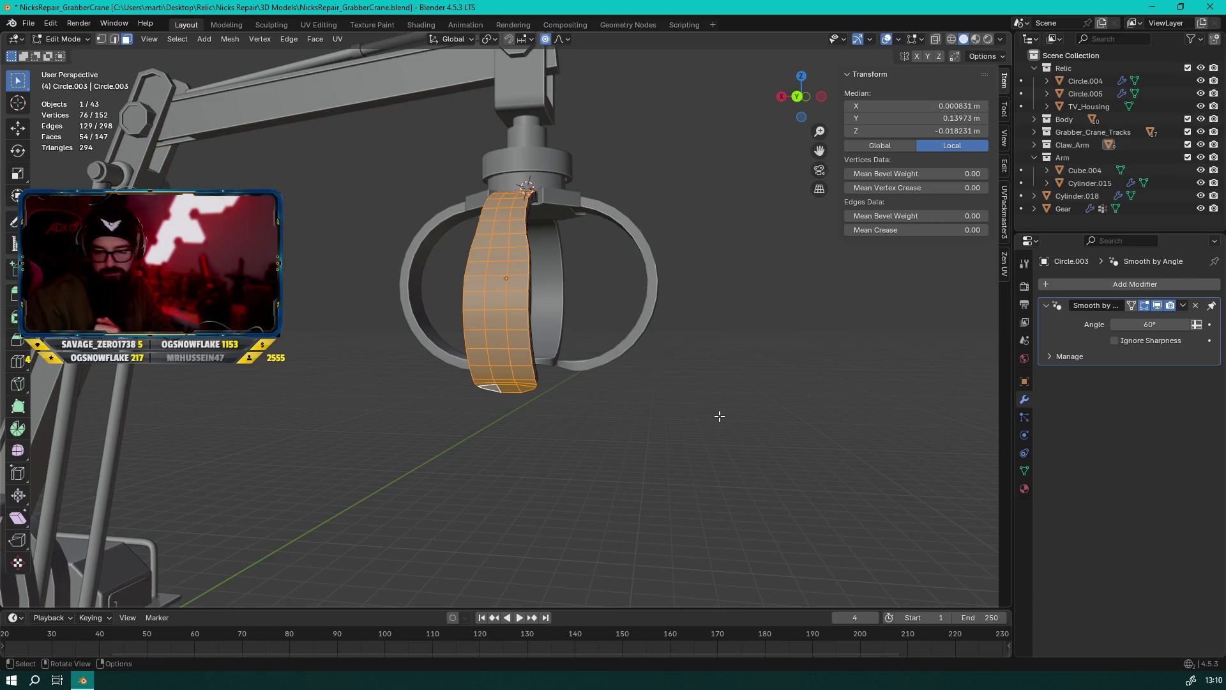
Back in Object Mode, select the old claw part Cube.013 and the old claw ring
{"action": "key", "text": "alt+a"}
{"action": "mouse_move", "coordinate": [758, 373]}
{"action": "middle_mouse_down"}
{"action": "mouse_move", "coordinate": [561, 361]}
{"action": "mouse_move", "coordinate": [578, 406]}
{"action": "mouse_move", "coordinate": [536, 385]}
{"action": "mouse_move", "coordinate": [653, 332]}
{"action": "middle_mouse_up"}
{"action": "key", "text": "Tab"}
{"action": "left_click", "coordinate": [557, 370]}
{"action": "left_click", "coordinate": [653, 332]}
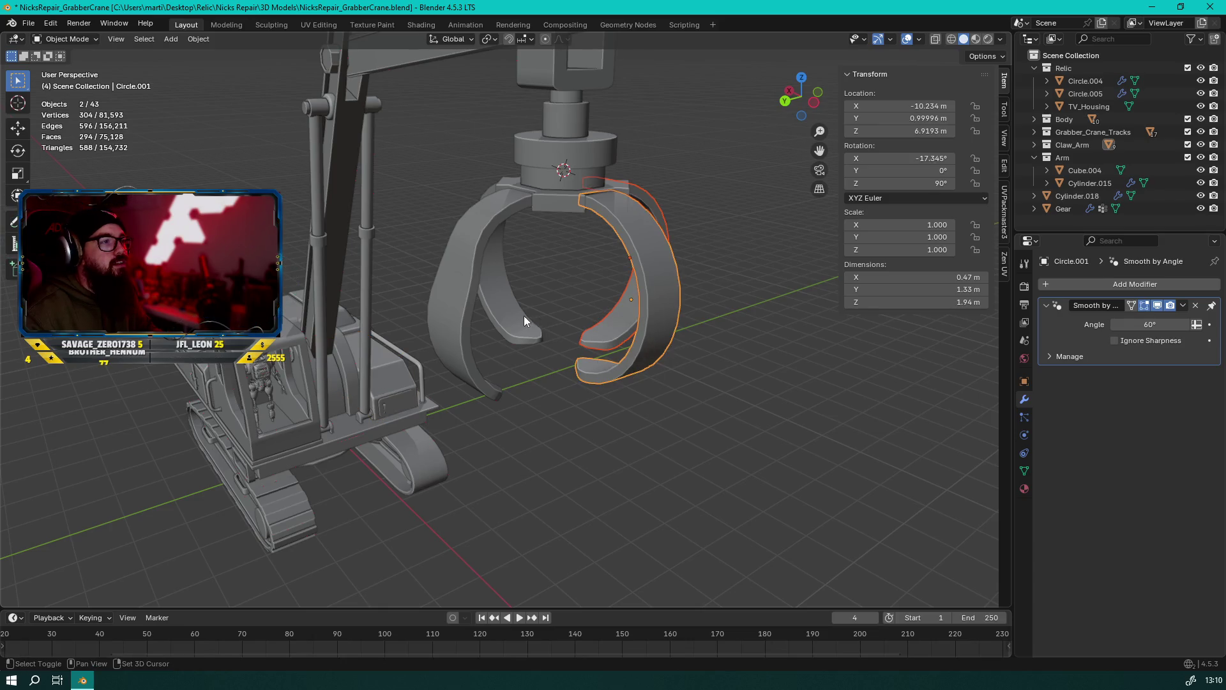
Delete the old claw parts and apply all transforms to Circle.003
{"action": "key", "text": "x"}
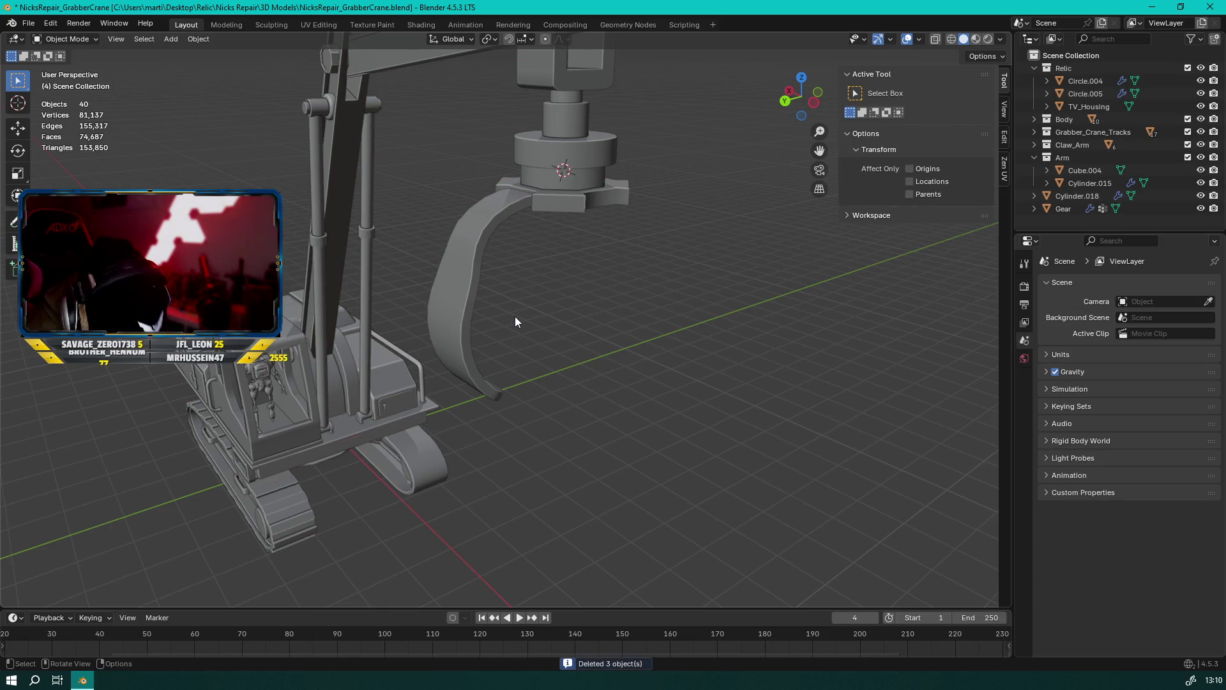
{"action": "left_click", "coordinate": [439, 275]}
{"action": "key", "text": "ctrl+a"}
{"action": "left_click", "coordinate": [458, 272]}
Set the prong's origin to its geometry and the pivot point to 3D Cursor
{"action": "right_click", "coordinate": [457, 275]}
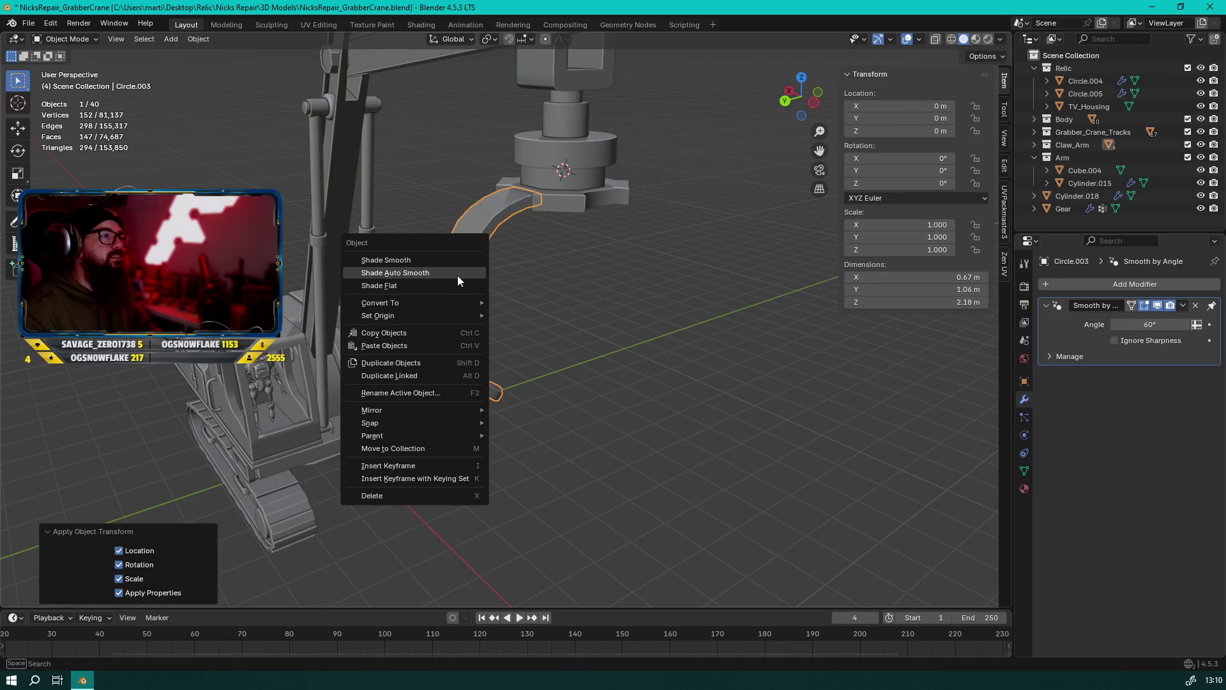
{"action": "mouse_move", "coordinate": [465, 318]}
{"action": "left_click", "coordinate": [606, 328]}
{"action": "mouse_move", "coordinate": [641, 323]}
{"action": "middle_mouse_down"}
{"action": "mouse_move", "coordinate": [481, 257]}
{"action": "mouse_move", "coordinate": [513, 95]}
{"action": "middle_mouse_up"}
{"action": "left_click", "coordinate": [489, 39]}
{"action": "left_click", "coordinate": [504, 88]}
{"action": "mouse_move", "coordinate": [514, 149]}
{"action": "middle_mouse_down"}
{"action": "mouse_move", "coordinate": [704, 356]}
{"action": "mouse_move", "coordinate": [682, 359]}
{"action": "mouse_move", "coordinate": [489, 286]}
{"action": "mouse_move", "coordinate": [666, 303]}
{"action": "mouse_move", "coordinate": [675, 374]}
{"action": "middle_mouse_up"}
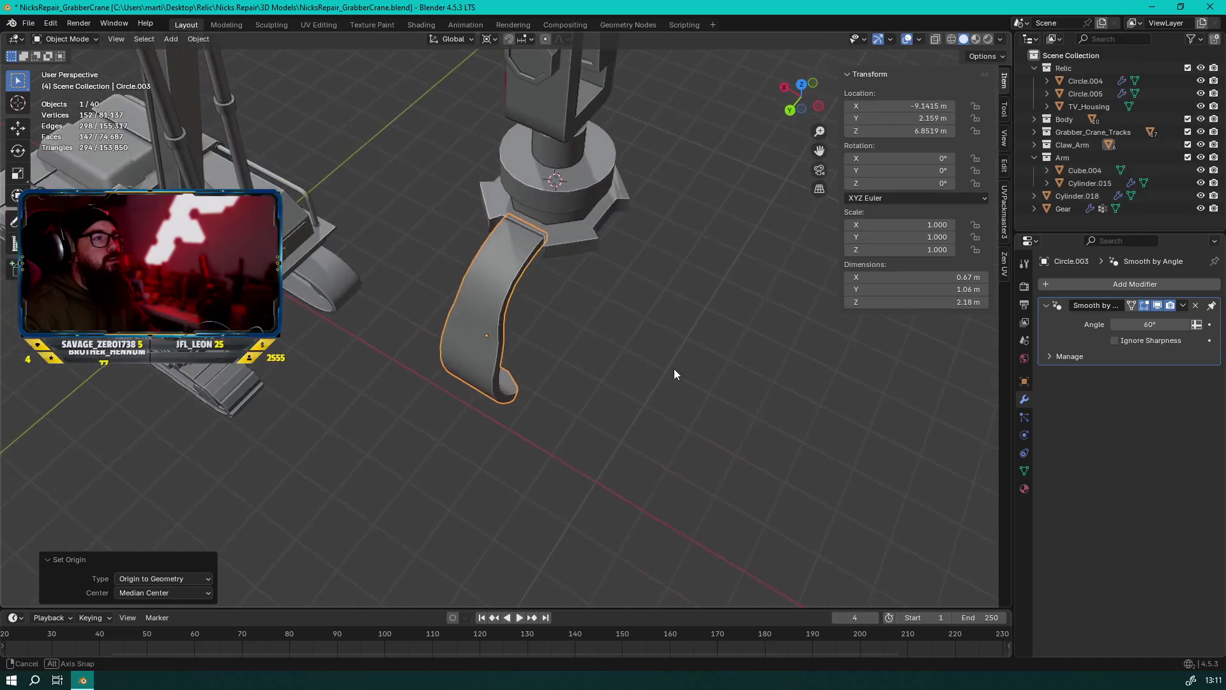
Duplicate the prong and rotate the copy 90° about Z
{"action": "key", "text": "shift+d"}
{"action": "key", "text": "r"}
{"action": "key", "text": "z"}
{"action": "key", "text": "9"}
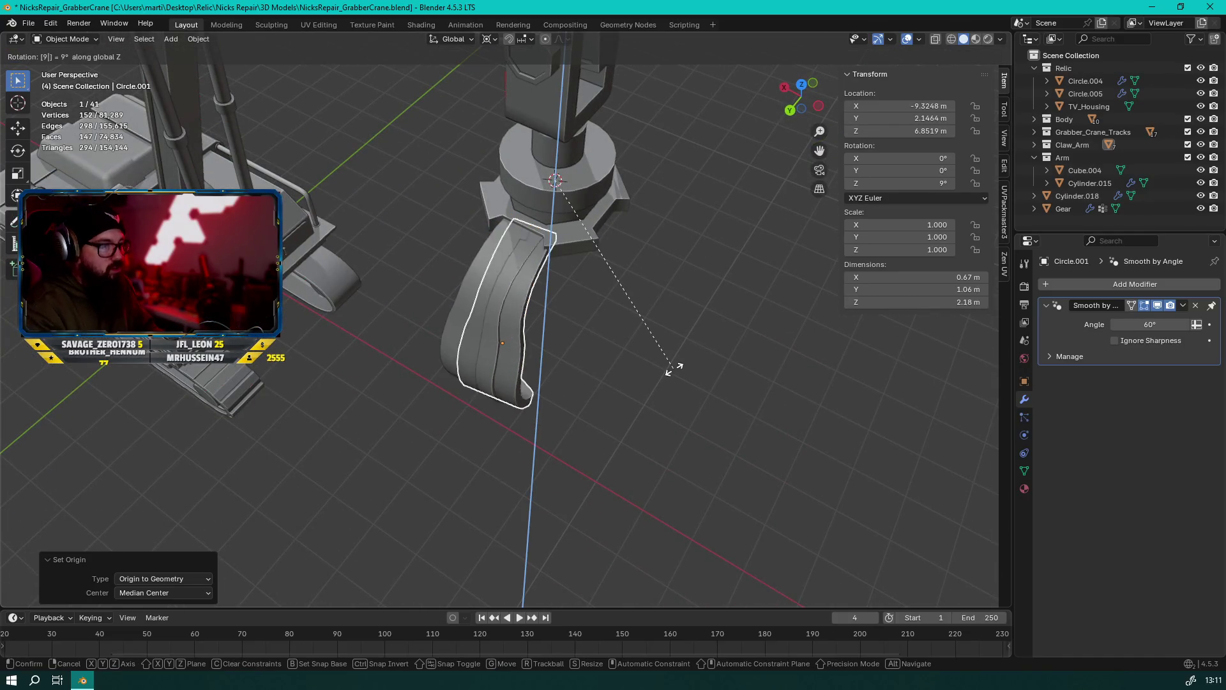
{"action": "key", "text": "0"}
{"action": "key", "text": "Return"}
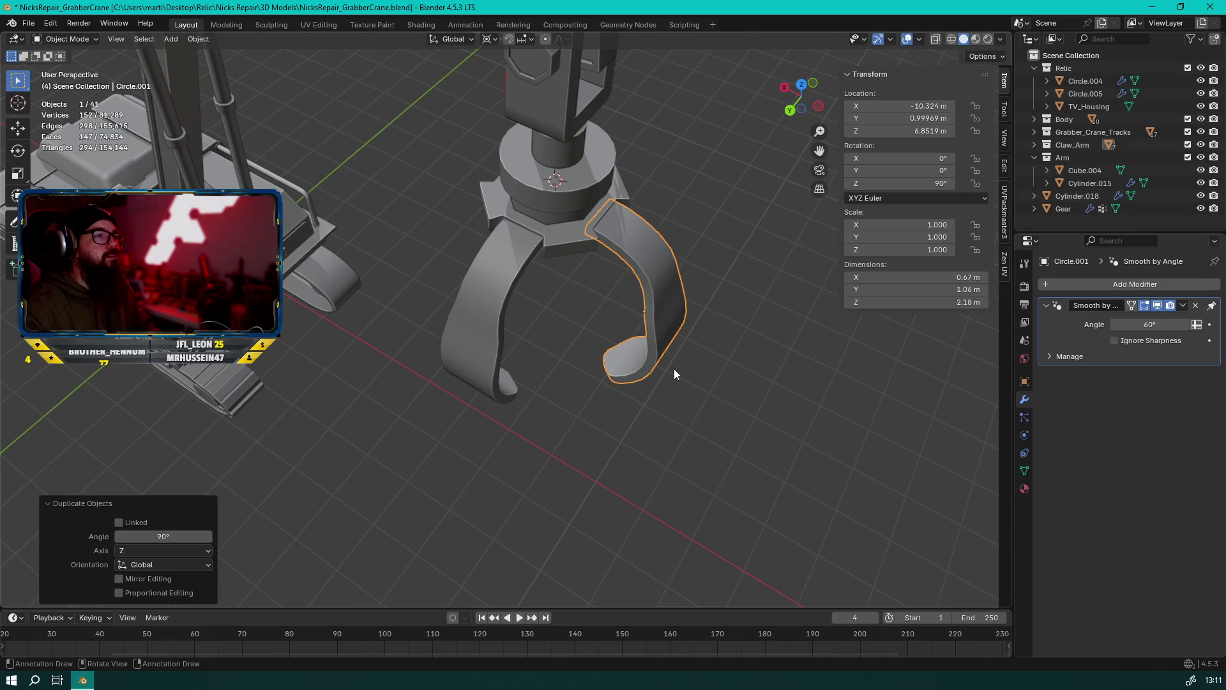
Duplicate both prongs and rotate them 90° about Z to complete four prongs
{"action": "left_click", "coordinate": [478, 301], "text": "shift"}
{"action": "key", "text": "shift+d"}
{"action": "key", "text": "r"}
{"action": "key", "text": "z"}
{"action": "key", "text": "9"}
{"action": "key", "text": "0"}
{"action": "key", "text": "0"}
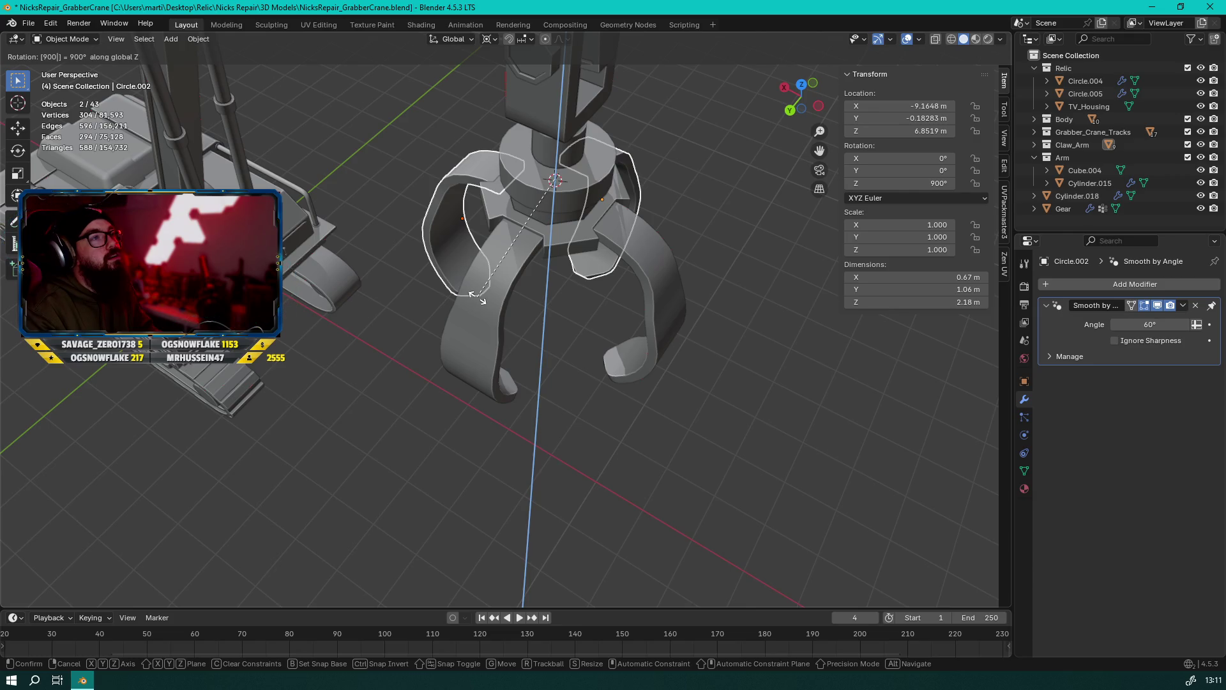
{"action": "key", "text": "Return"}
{"action": "left_click", "coordinate": [592, 331]}
{"action": "mouse_move", "coordinate": [591, 331]}
{"action": "middle_mouse_down"}
{"action": "mouse_move", "coordinate": [553, 284]}
{"action": "mouse_move", "coordinate": [560, 274]}
{"action": "mouse_move", "coordinate": [430, 286]}
{"action": "middle_mouse_up"}
{"action": "scroll", "coordinate": [559, 273], "scroll_direction": "down", "scroll_amount": 5}
{"action": "scroll", "coordinate": [430, 286], "scroll_direction": "up", "scroll_amount": 2}
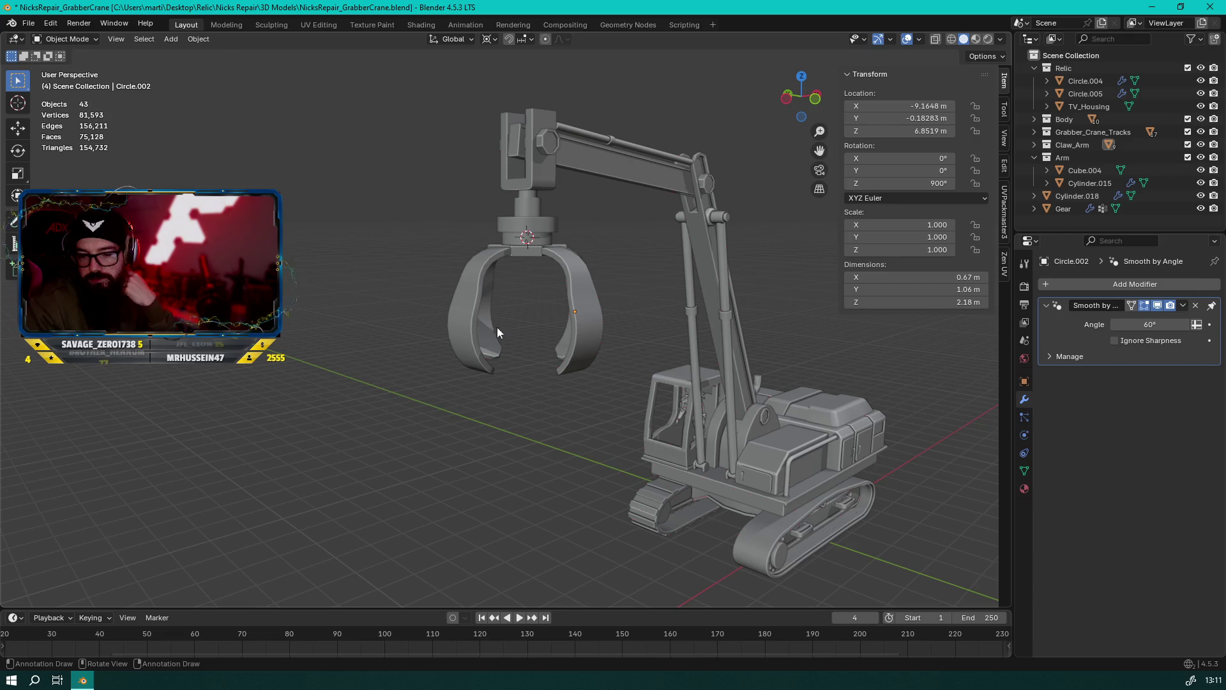
{"action": "mouse_move", "coordinate": [434, 234]}
{"action": "middle_mouse_down"}
{"action": "mouse_move", "coordinate": [725, 331]}
{"action": "mouse_move", "coordinate": [742, 346]}
{"action": "mouse_move", "coordinate": [708, 419]}
{"action": "middle_mouse_up"}
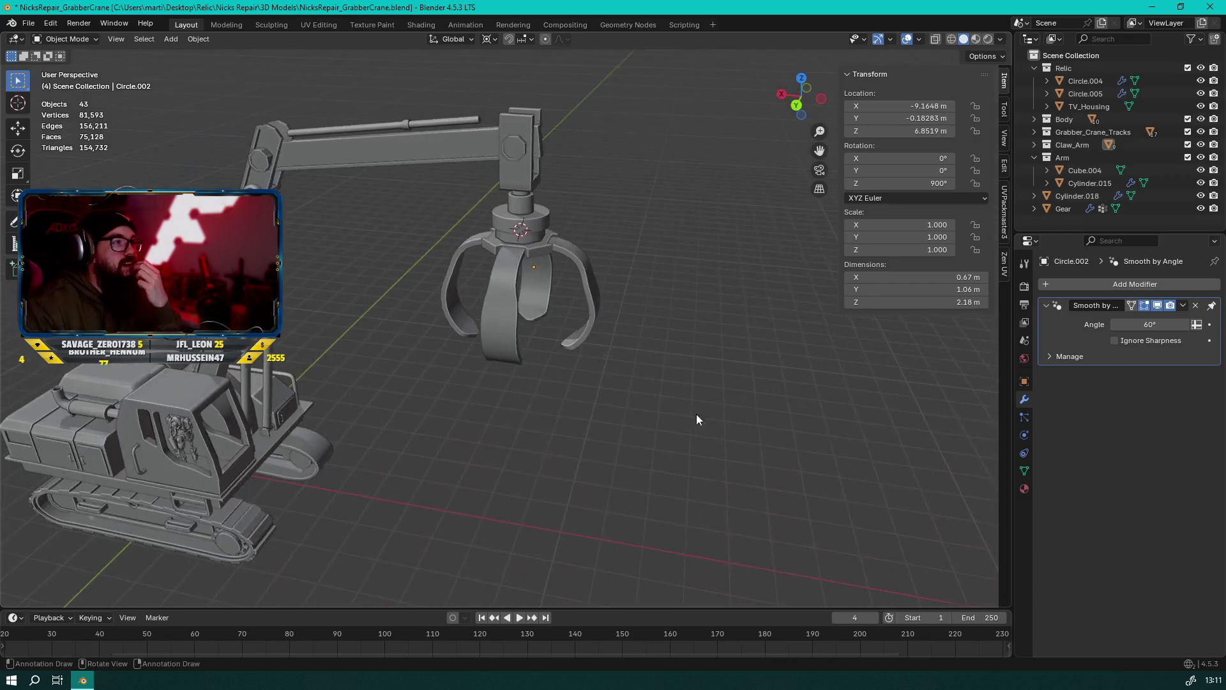
{"action": "scroll", "coordinate": [616, 383], "scroll_direction": "up", "scroll_amount": 4}
{"action": "mouse_move", "coordinate": [615, 383]}
{"action": "middle_mouse_down"}
{"action": "mouse_move", "coordinate": [493, 424]}
{"action": "mouse_move", "coordinate": [733, 248]}
{"action": "mouse_move", "coordinate": [439, 270]}
{"action": "mouse_move", "coordinate": [595, 219]}
{"action": "mouse_move", "coordinate": [645, 275]}
{"action": "mouse_move", "coordinate": [622, 213]}
{"action": "mouse_move", "coordinate": [585, 231]}
{"action": "mouse_move", "coordinate": [711, 186]}
{"action": "mouse_move", "coordinate": [695, 216]}
{"action": "mouse_move", "coordinate": [770, 228]}
{"action": "mouse_move", "coordinate": [470, 261]}
{"action": "mouse_move", "coordinate": [533, 253]}
{"action": "mouse_move", "coordinate": [628, 309]}
{"action": "mouse_move", "coordinate": [434, 299]}
{"action": "mouse_move", "coordinate": [664, 301]}
{"action": "mouse_move", "coordinate": [419, 328]}
{"action": "mouse_move", "coordinate": [443, 287]}
{"action": "mouse_move", "coordinate": [625, 311]}
{"action": "middle_mouse_up"}
{"action": "scroll", "coordinate": [468, 262], "scroll_direction": "down", "scroll_amount": 5}
{"action": "scroll", "coordinate": [668, 297], "scroll_direction": "up", "scroll_amount": 3}
{"action": "scroll", "coordinate": [672, 296], "scroll_direction": "down", "scroll_amount": 2}
{"action": "scroll", "coordinate": [624, 307], "scroll_direction": "down", "scroll_amount": 5}
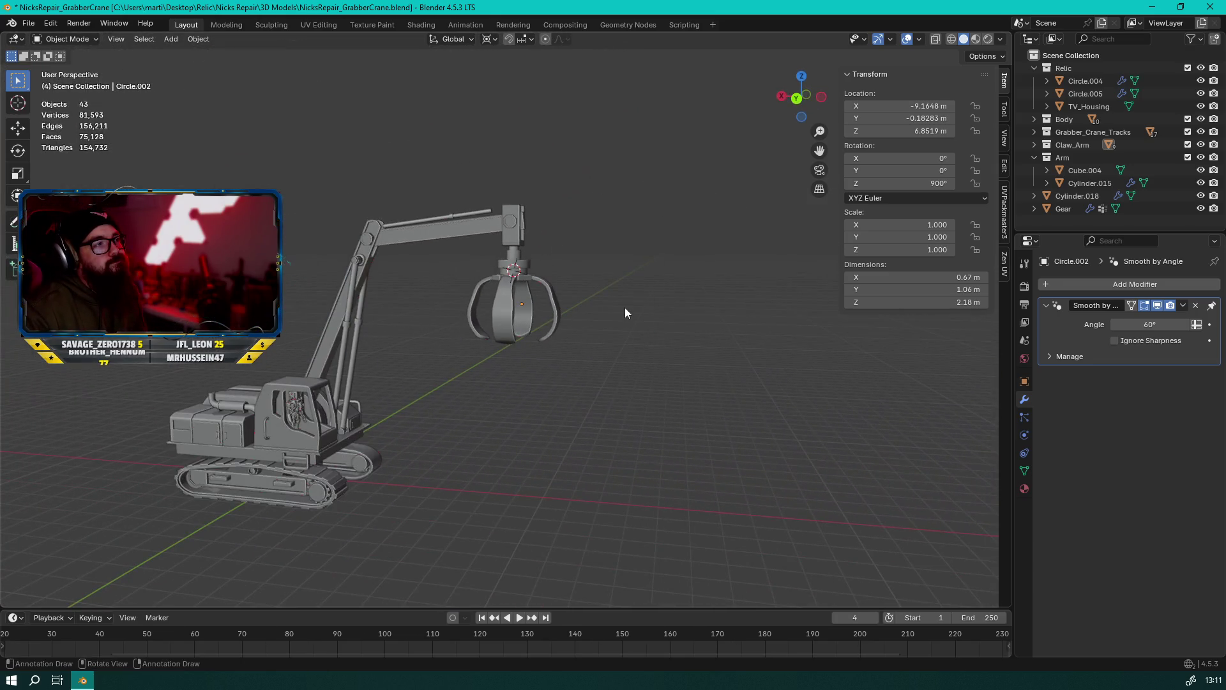